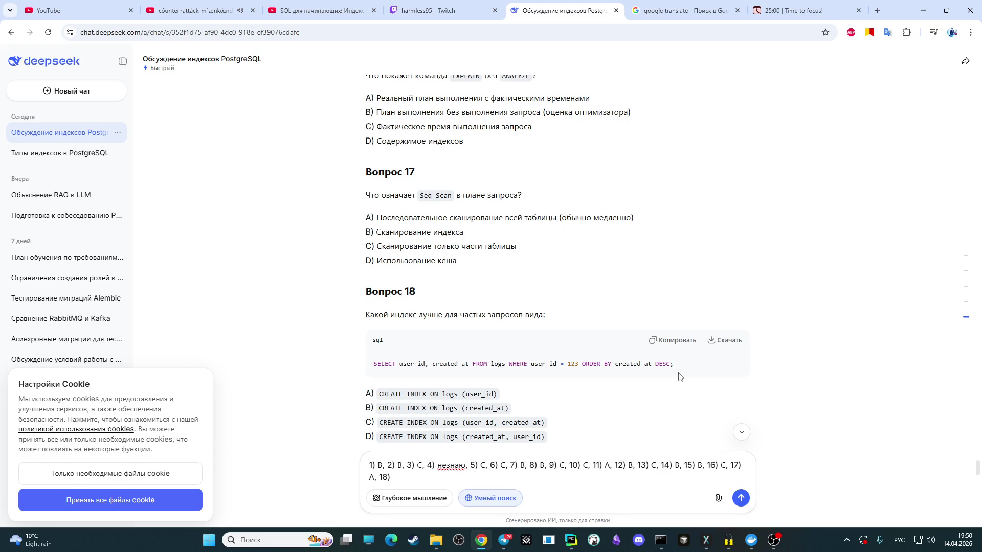
pyautogui.scroll(-1, 436, 292)
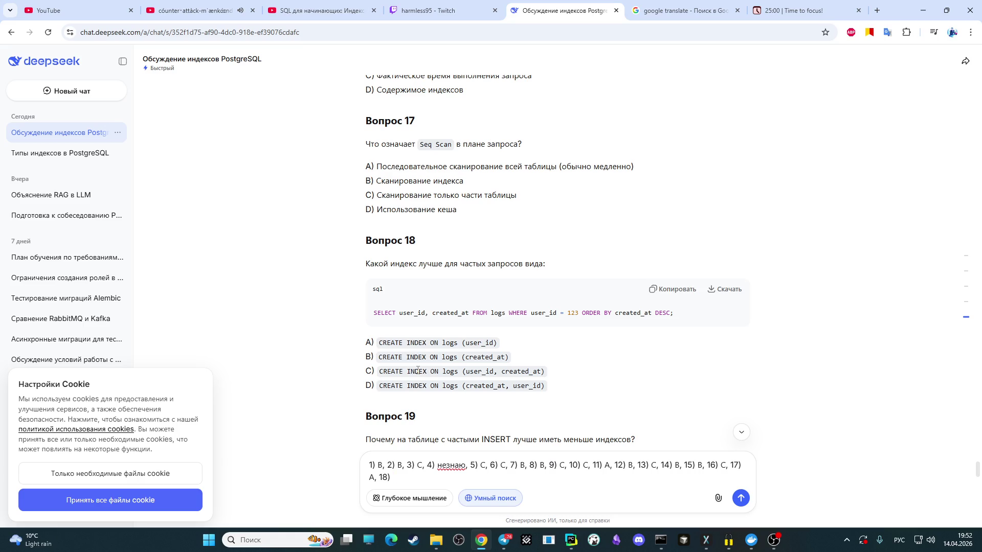
pyautogui.write('C')
pyautogui.scroll(-2, 418, 370)
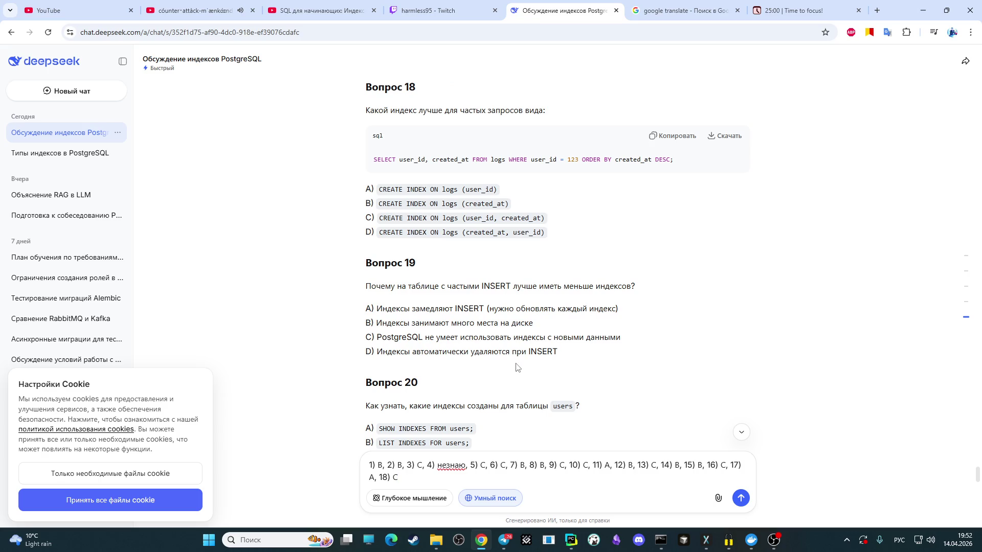
pyautogui.write(', 19)')
pyautogui.scroll(-1, 497, 366)
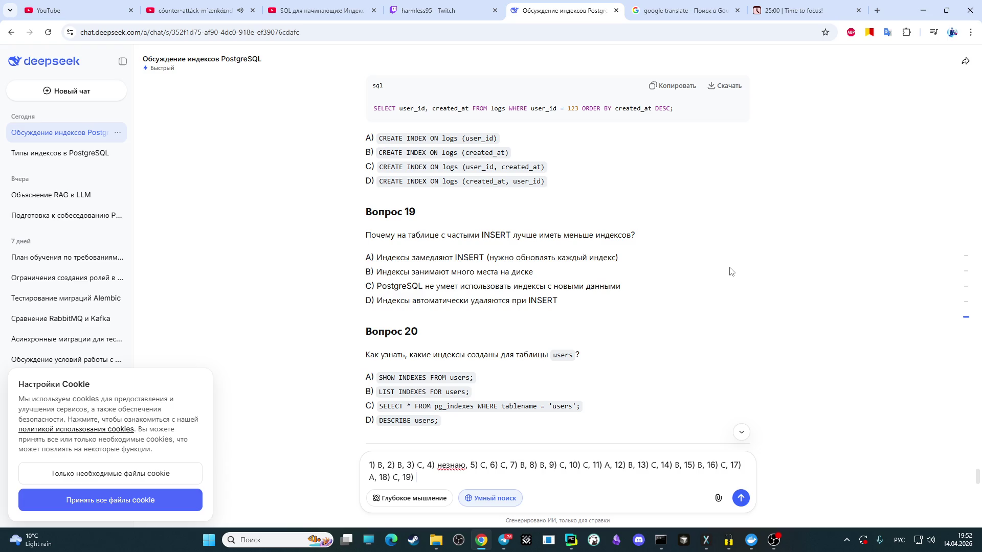
pyautogui.write('A, ')
pyautogui.write('20)')
pyautogui.scroll(-2, 459, 235)
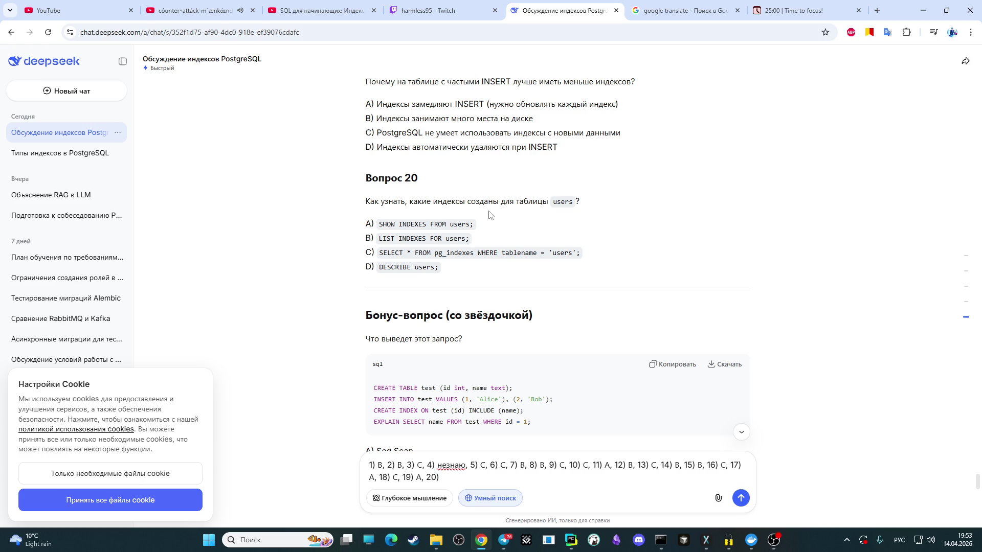
pyautogui.scroll(1, 488, 215)
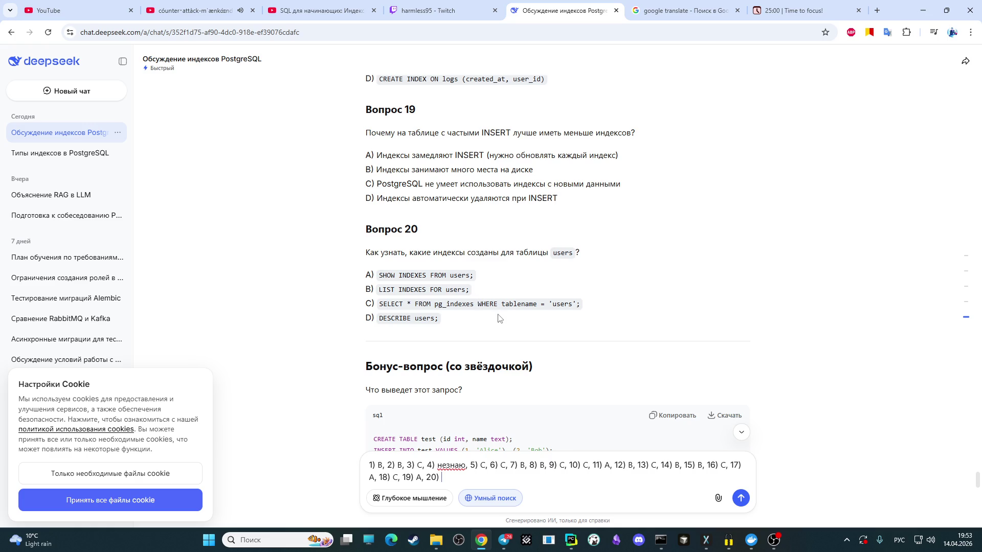
pyautogui.scroll(-1, 497, 318)
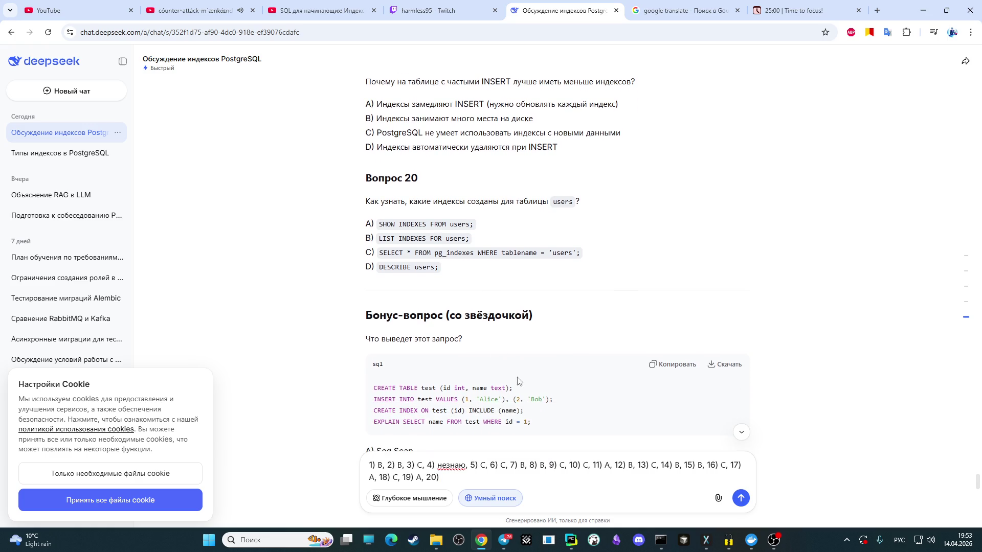
pyautogui.write('не знаю')
# Step: Correct answer 4's незнаю to не знаю in the DeepSeek draft
pyautogui.click(447, 465)
pyautogui.click(492, 470)
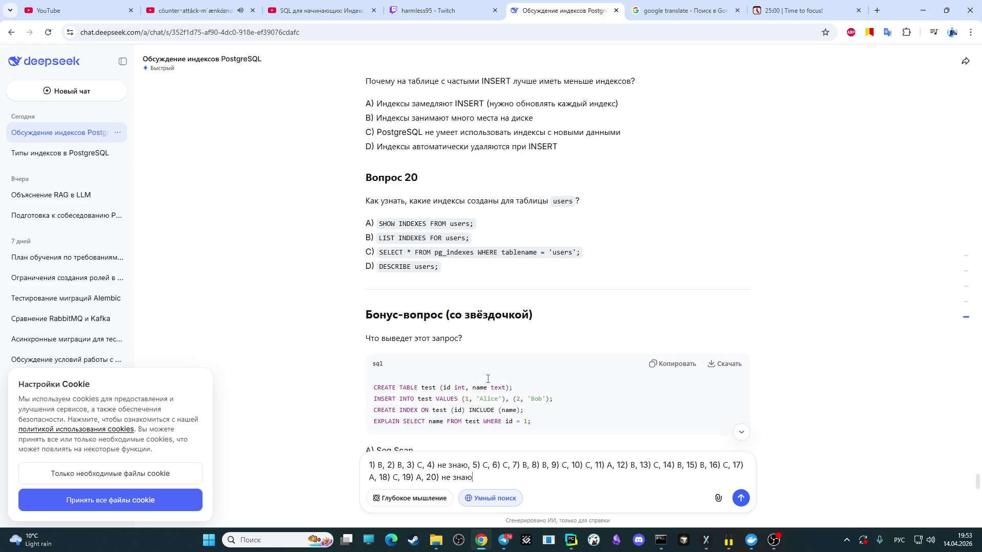
pyautogui.scroll(-2, 491, 360)
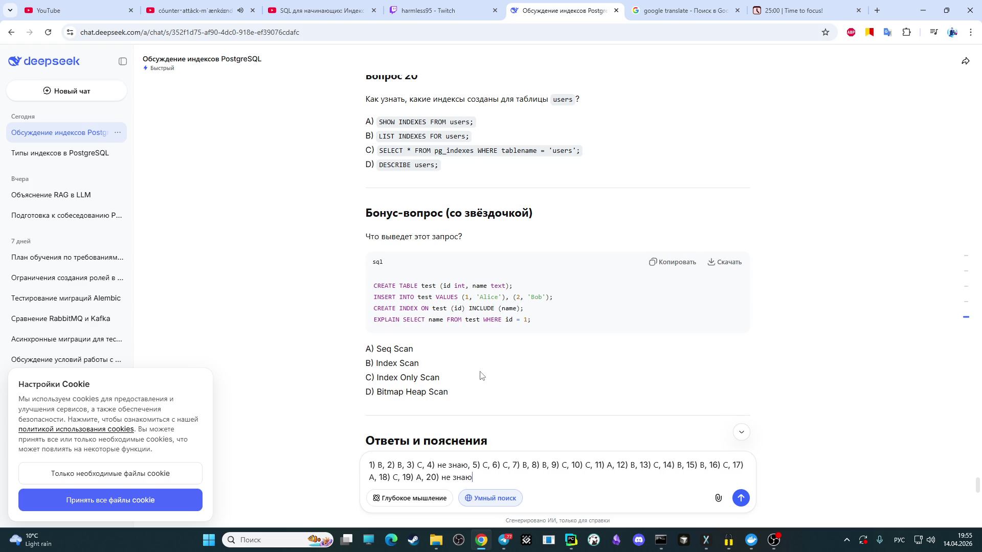
pyautogui.write(', ')
pyautogui.write('21) ')
pyautogui.write('C')
pyautogui.scroll(-1, 453, 291)
pyautogui.scroll(-1, 427, 211)
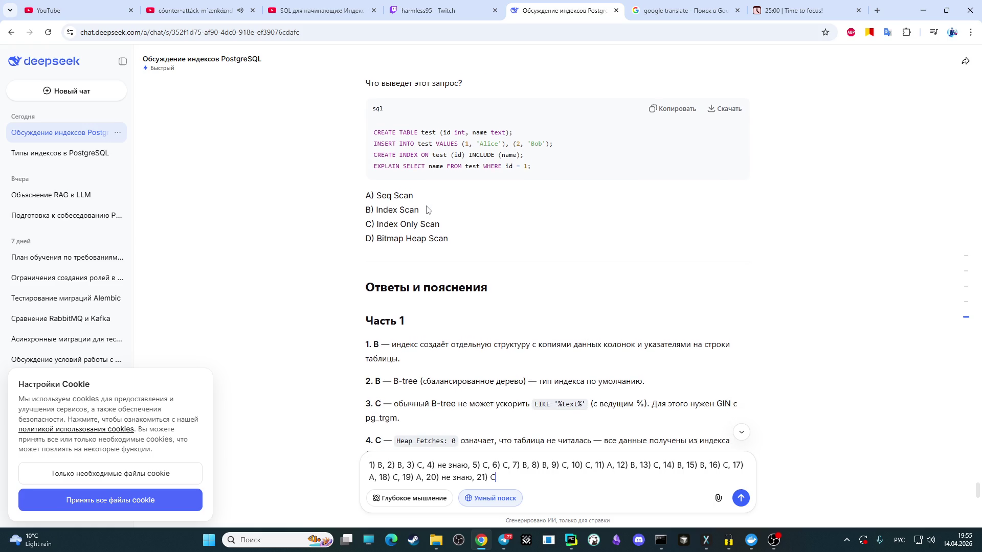
pyautogui.scroll(-1, 427, 210)
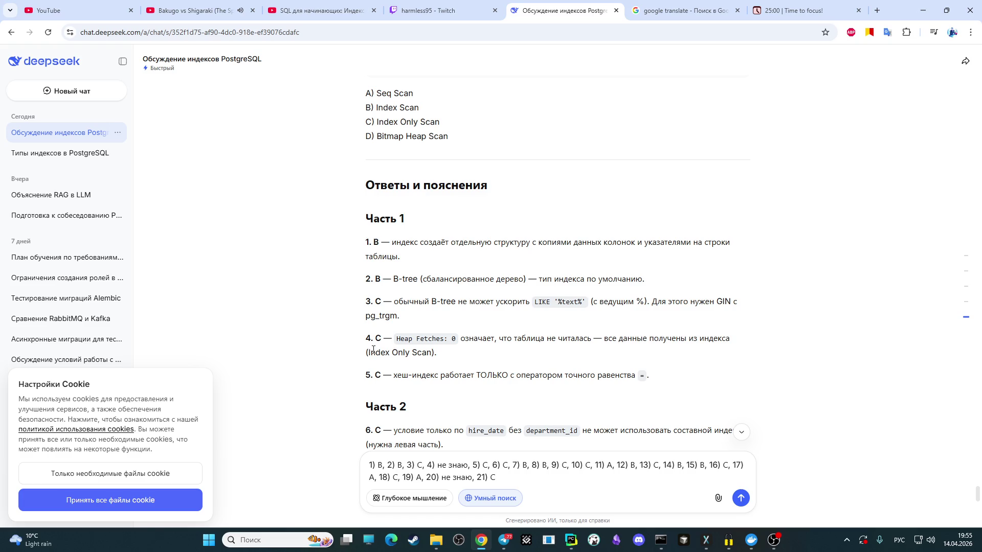
pyautogui.scroll(-1, 408, 350)
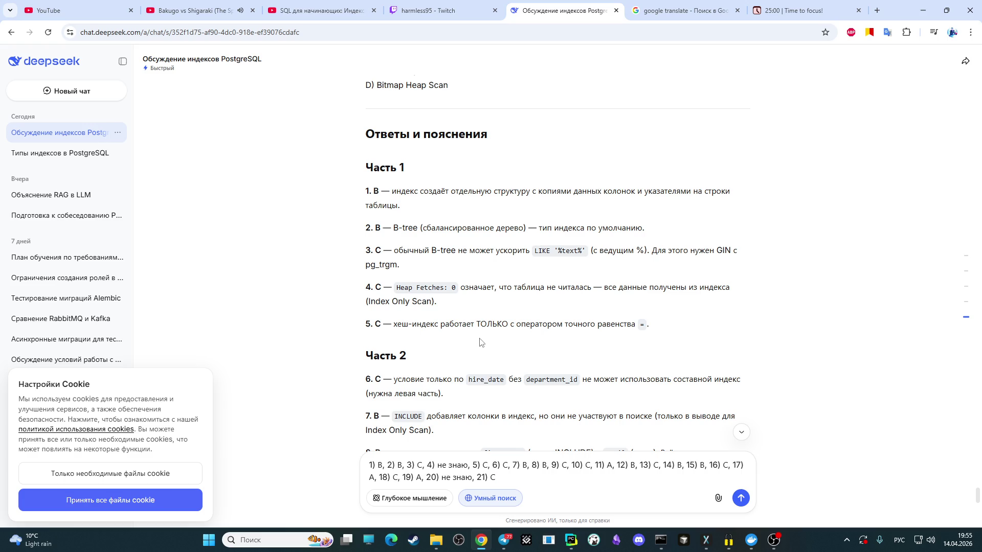
pyautogui.scroll(-1, 444, 401)
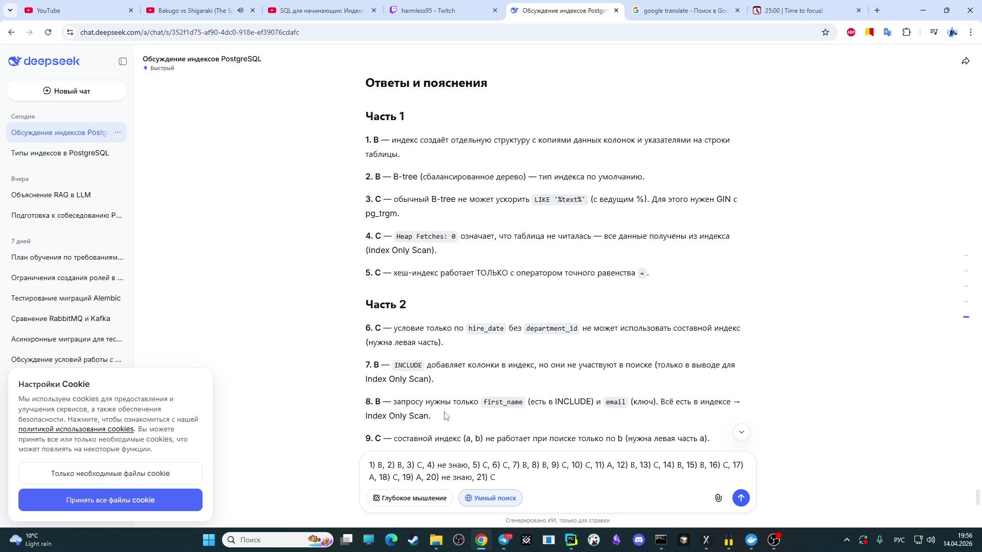
pyautogui.scroll(-1, 519, 424)
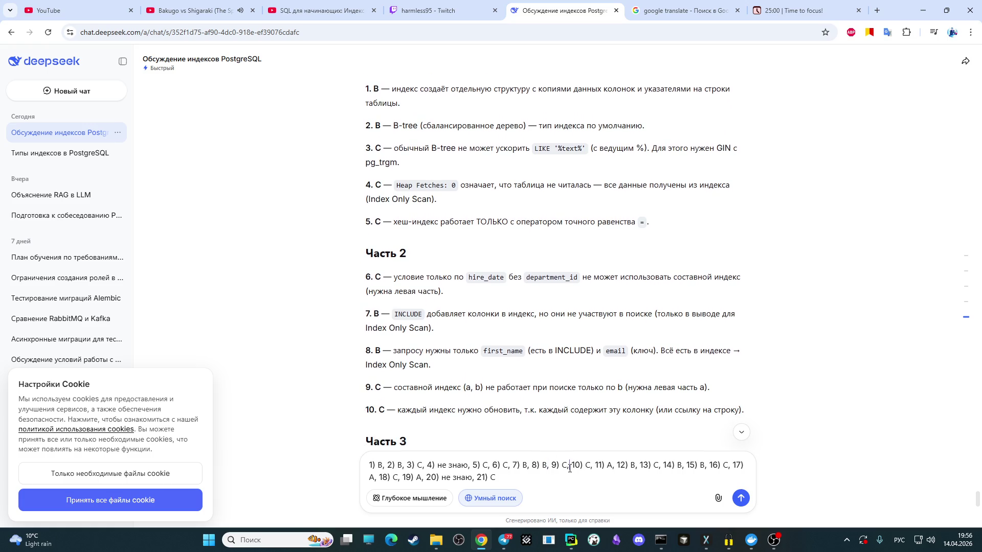
pyautogui.click(586, 467)
pyautogui.scroll(-3, 584, 462)
pyautogui.doubleClick(610, 465)
pyautogui.write('C')
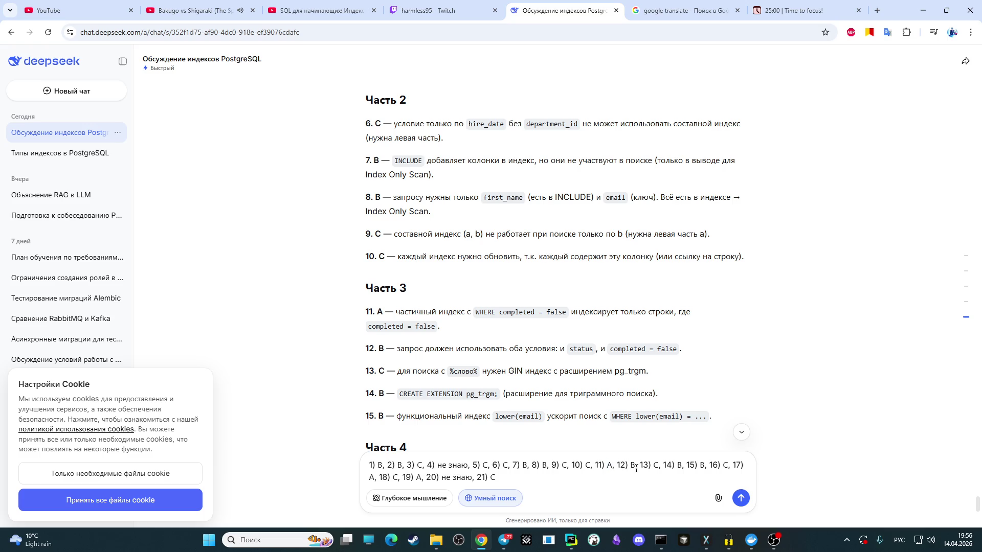
pyautogui.write(',')
pyautogui.click(661, 465)
pyautogui.scroll(-2, 564, 400)
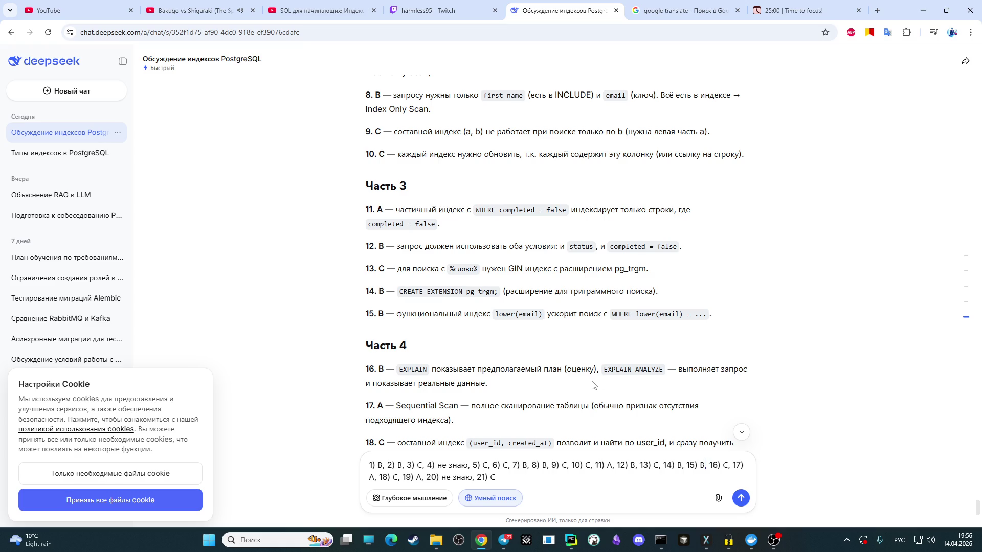
pyautogui.scroll(-1, 593, 385)
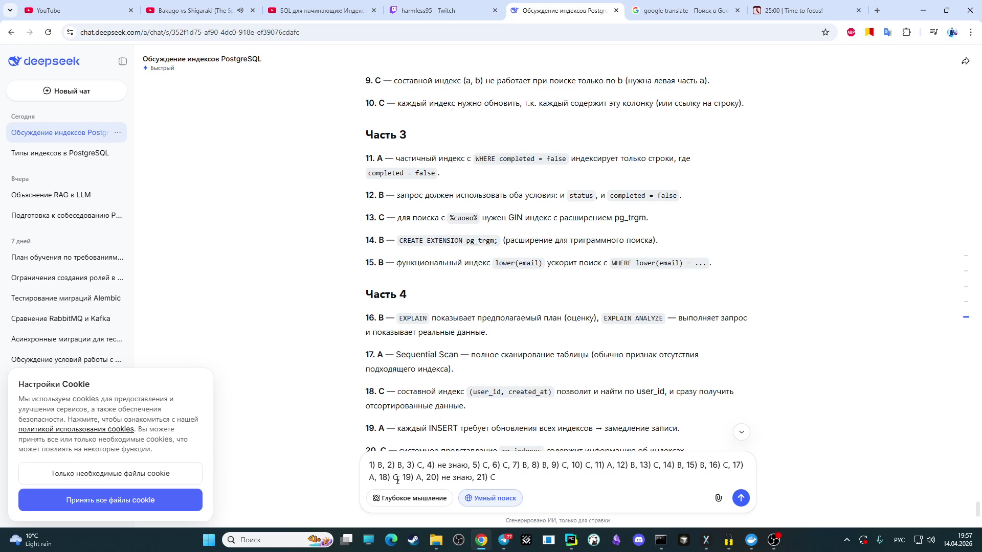
pyautogui.scroll(-1, 407, 407)
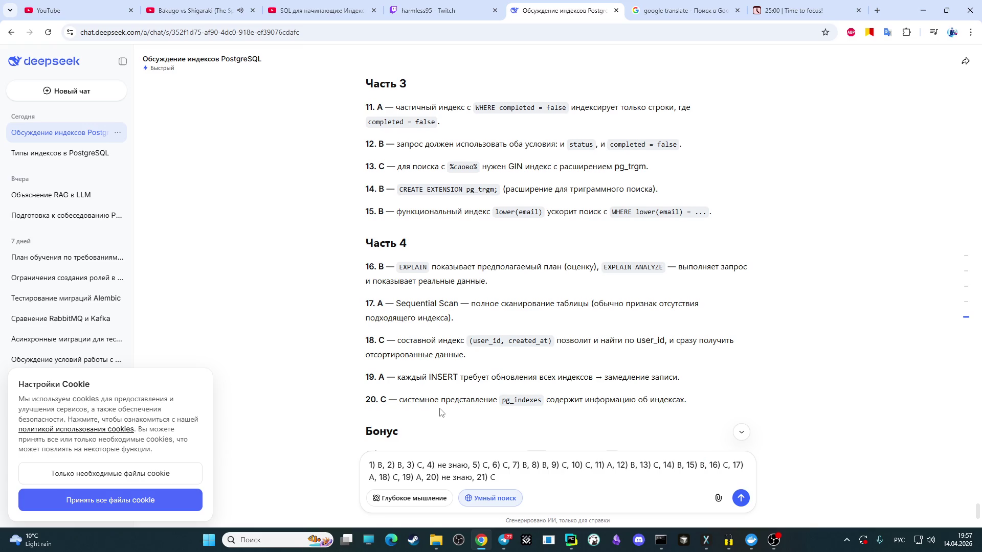
pyautogui.scroll(5, 438, 414)
pyautogui.scroll(2, 433, 379)
pyautogui.scroll(3, 433, 378)
pyautogui.scroll(2, 434, 379)
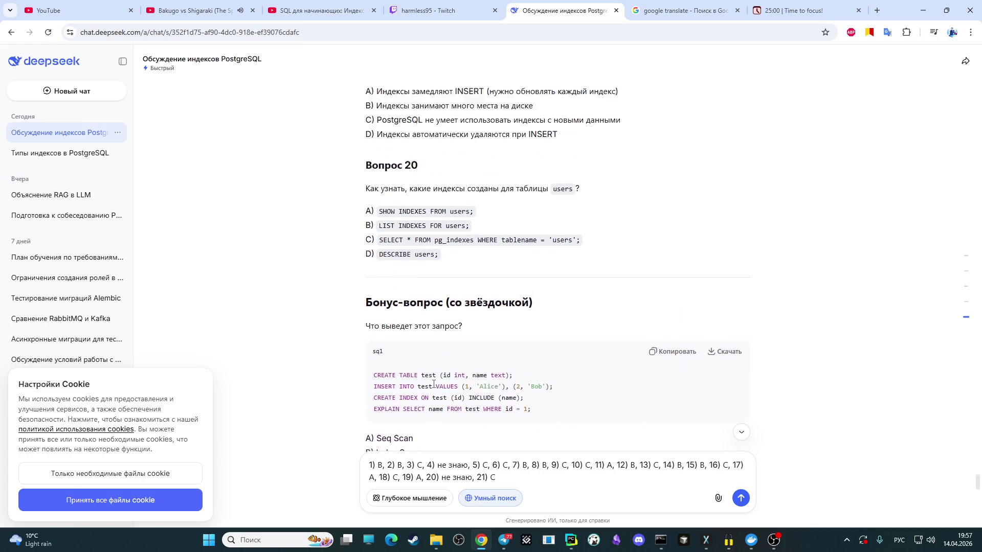
pyautogui.scroll(1, 433, 380)
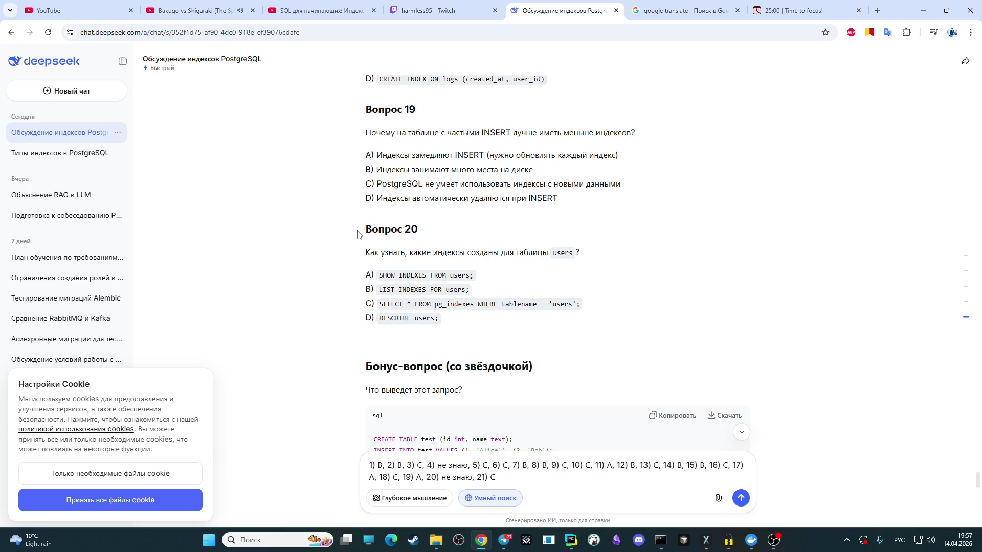
pyautogui.scroll(-3, 357, 224)
pyautogui.scroll(-3, 355, 215)
pyautogui.scroll(-2, 354, 213)
pyautogui.scroll(-3, 355, 213)
pyautogui.scroll(-2, 355, 214)
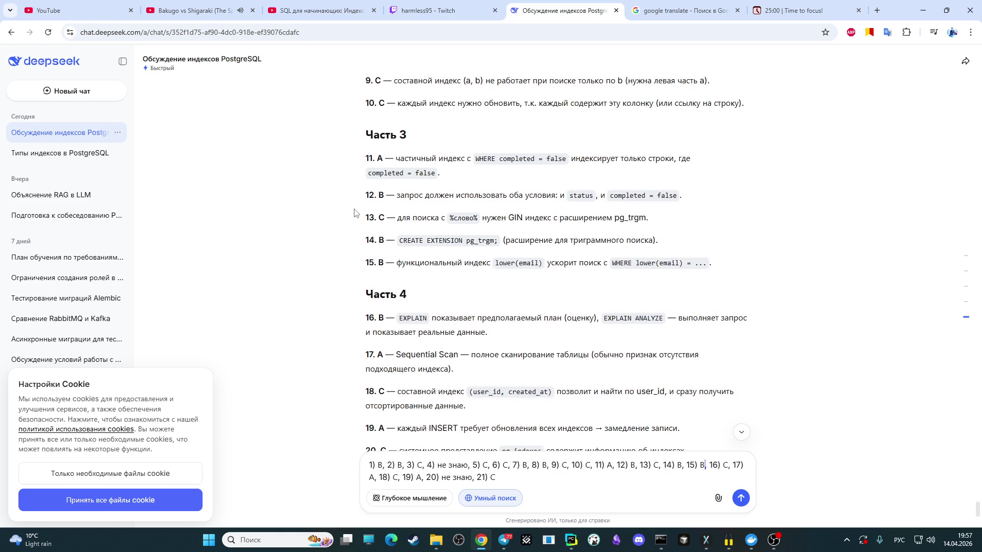
pyautogui.scroll(-2, 354, 213)
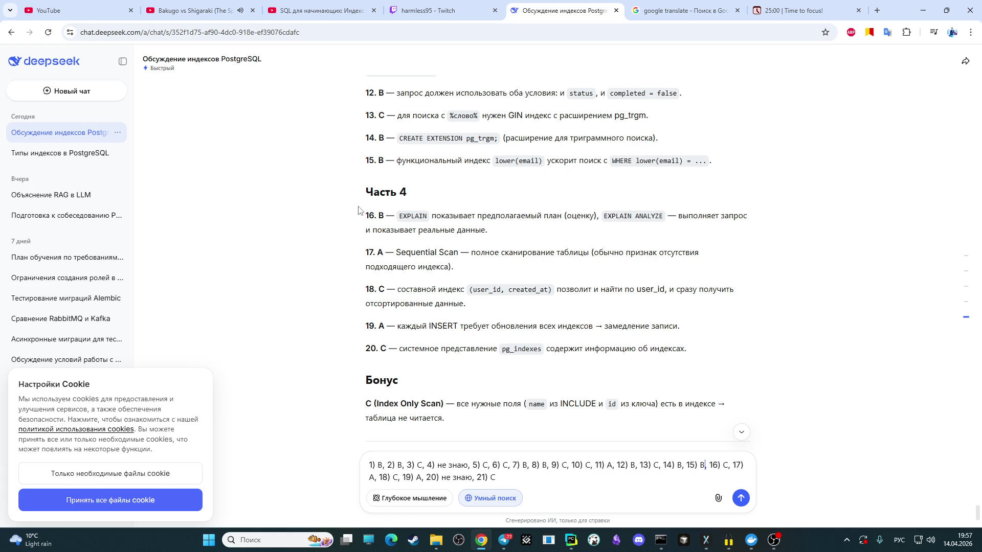
pyautogui.scroll(3, 355, 211)
pyautogui.scroll(5, 384, 192)
pyautogui.scroll(5, 411, 175)
pyautogui.scroll(1, 411, 176)
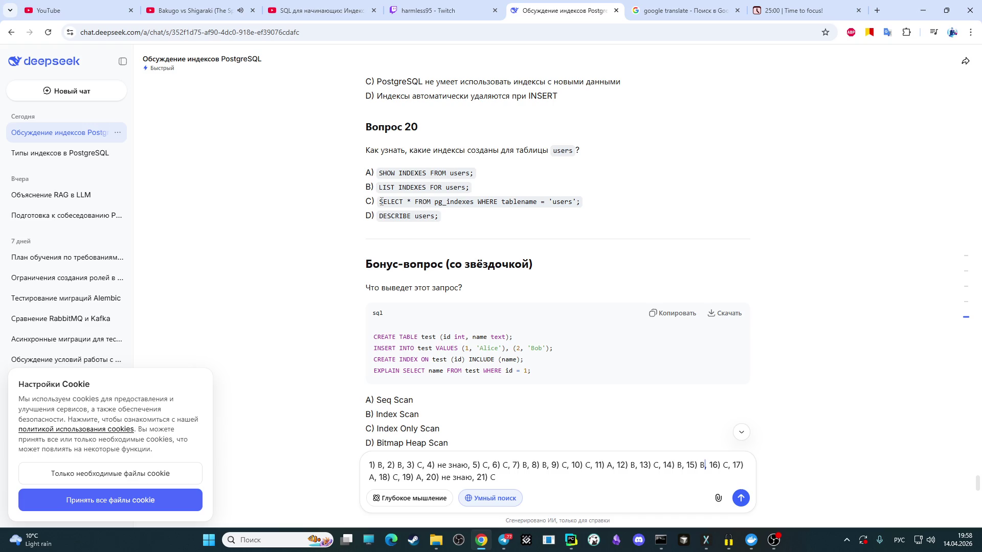
pyautogui.scroll(-2, 379, 201)
pyautogui.scroll(-2, 379, 201)
pyautogui.scroll(-3, 380, 201)
pyautogui.scroll(-2, 380, 186)
pyautogui.scroll(-3, 380, 187)
pyautogui.scroll(1, 381, 190)
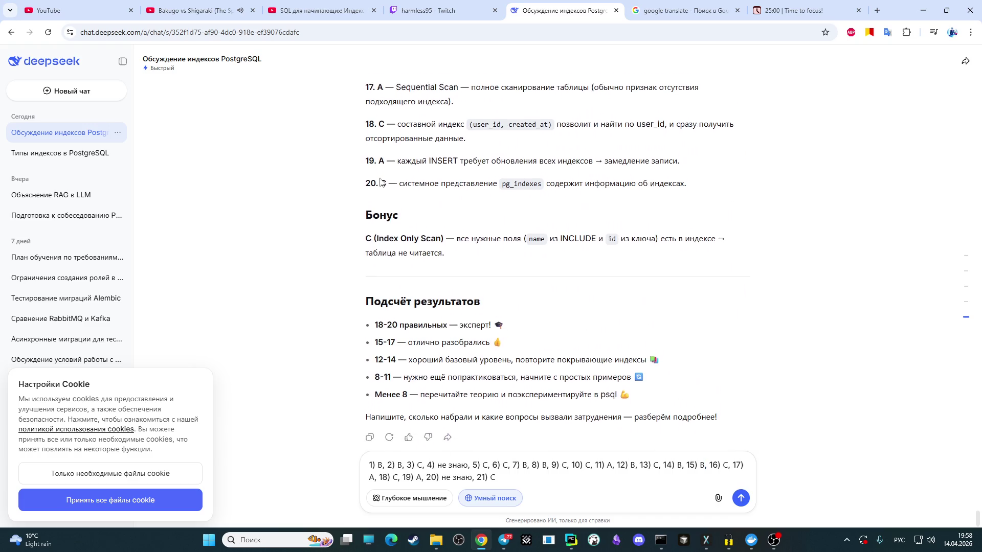
pyautogui.scroll(2, 381, 194)
pyautogui.scroll(-2, 380, 193)
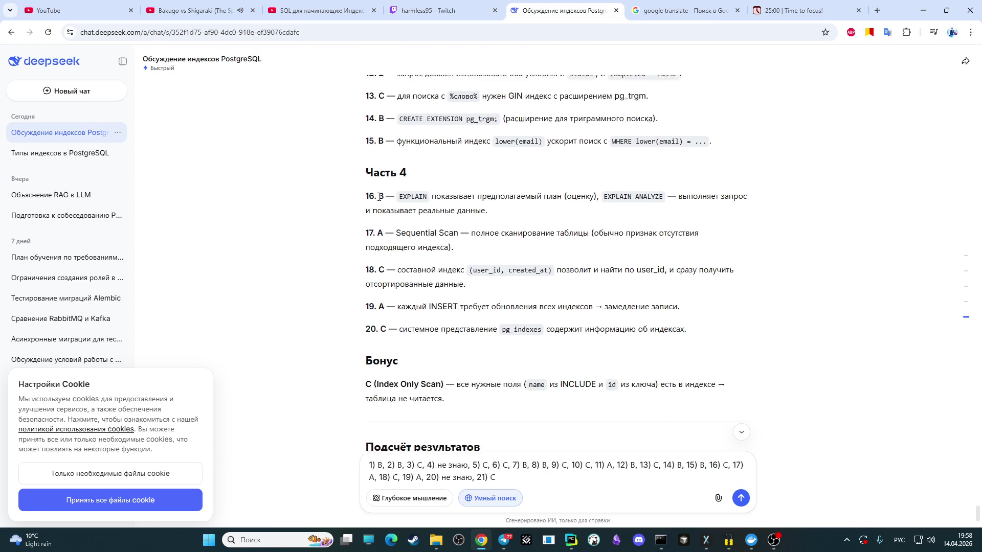
pyautogui.scroll(1, 384, 196)
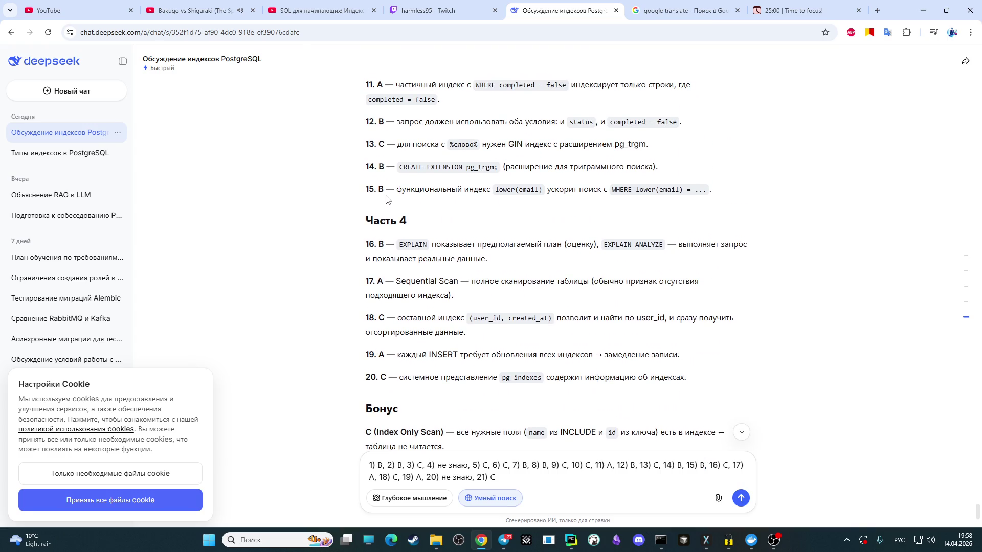
pyautogui.scroll(-1, 399, 207)
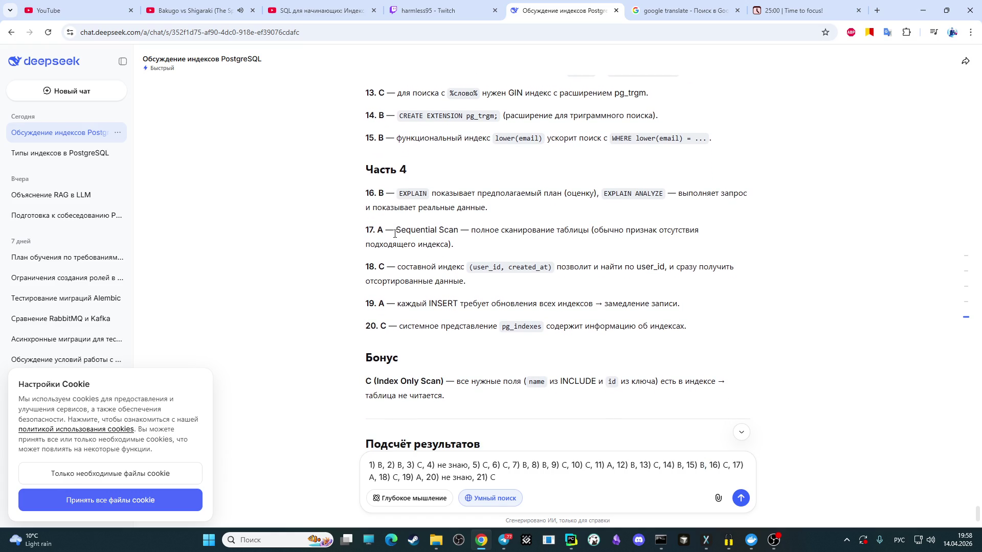
pyautogui.scroll(-1, 441, 354)
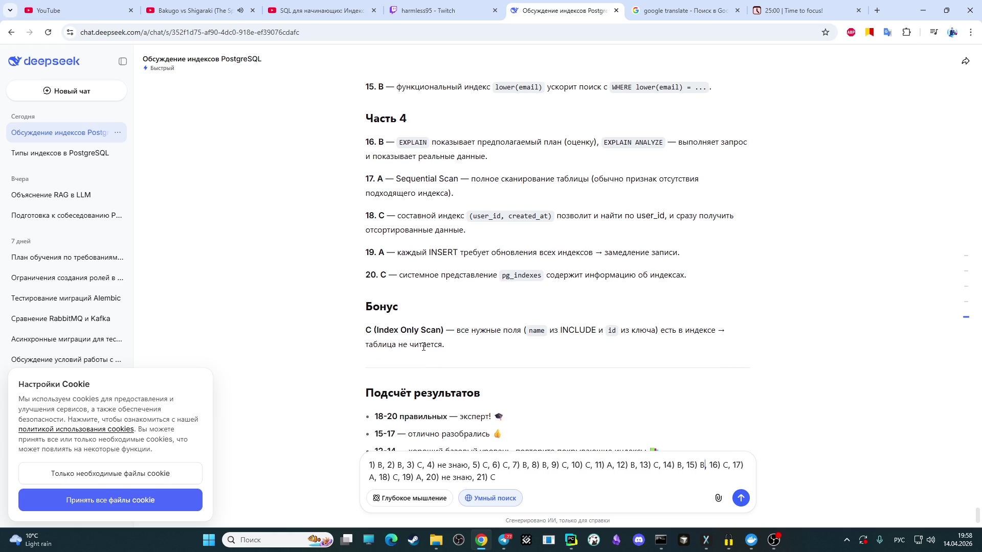
pyautogui.scroll(-1, 423, 347)
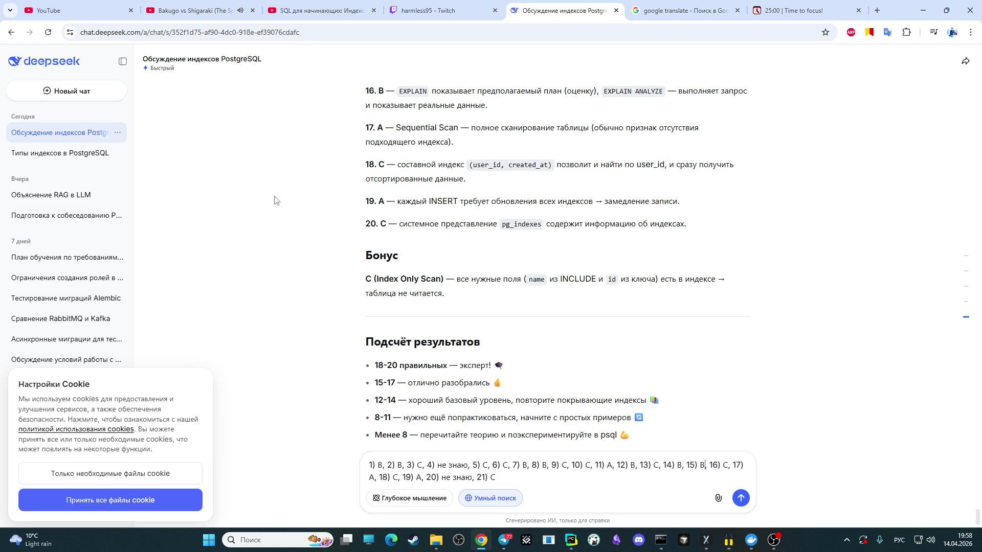
pyautogui.scroll(1, 478, 224)
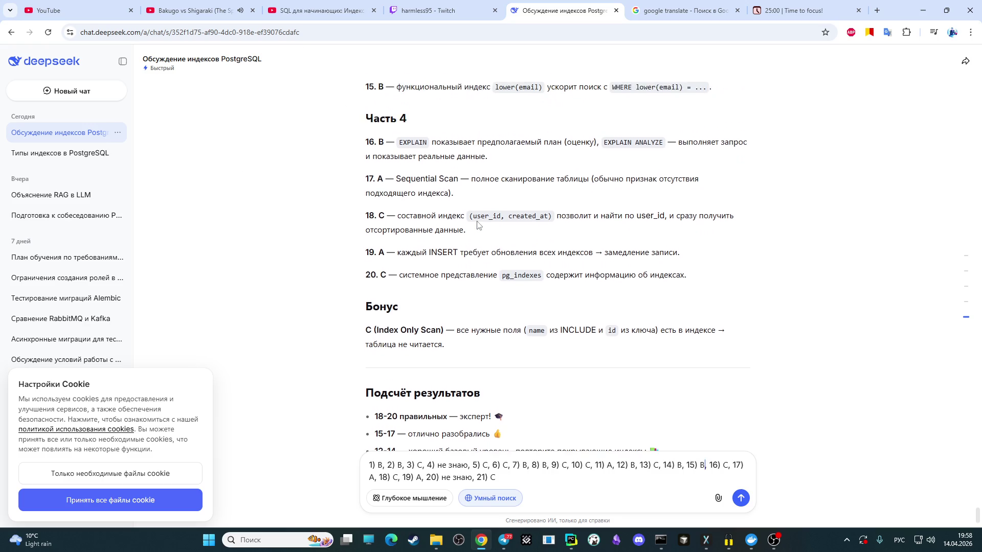
pyautogui.scroll(2, 477, 224)
pyautogui.scroll(1, 480, 226)
pyautogui.scroll(3, 480, 227)
pyautogui.scroll(3, 480, 229)
pyautogui.scroll(3, 481, 230)
pyautogui.scroll(3, 481, 232)
pyautogui.scroll(2, 481, 232)
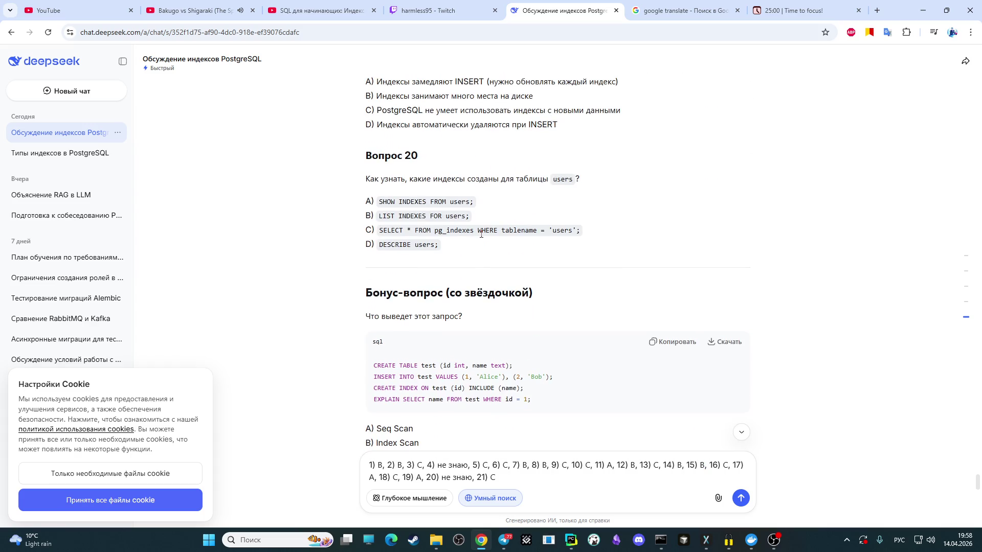
pyautogui.scroll(1, 481, 232)
pyautogui.scroll(-2, 482, 238)
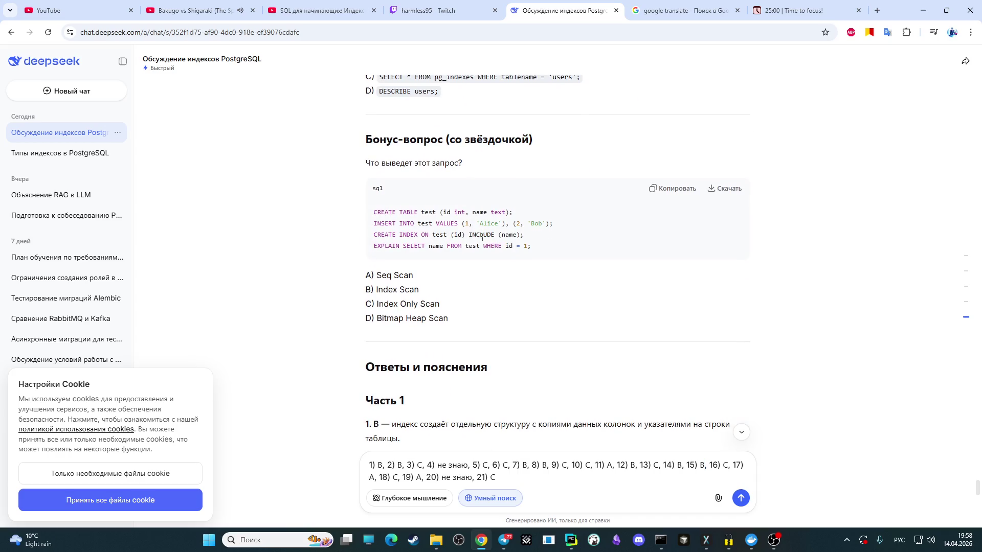
pyautogui.scroll(-2, 482, 238)
pyautogui.scroll(-1, 481, 241)
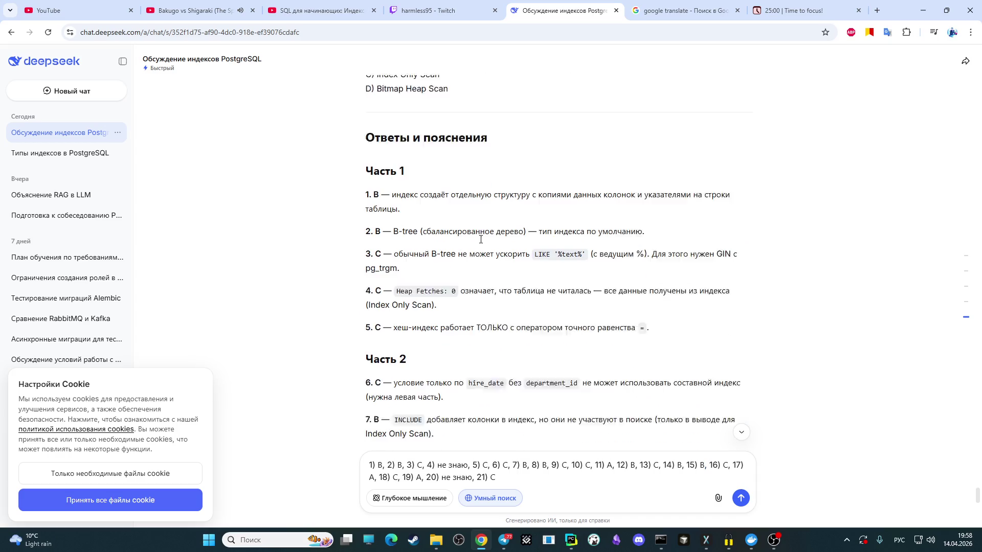
pyautogui.scroll(-2, 481, 242)
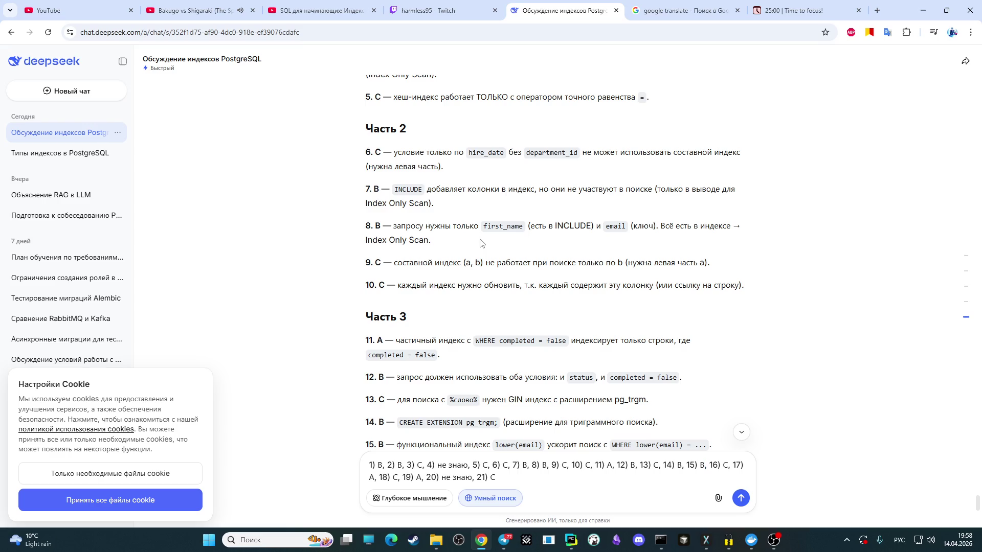
pyautogui.scroll(-1, 480, 243)
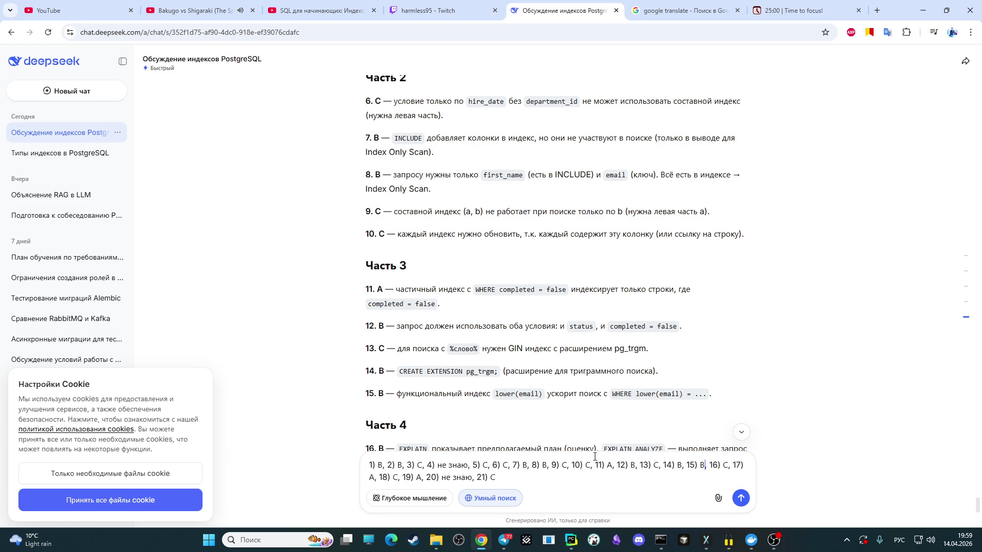
# Step: Launch DBeaver from the taskbar
pyautogui.click(593, 539)
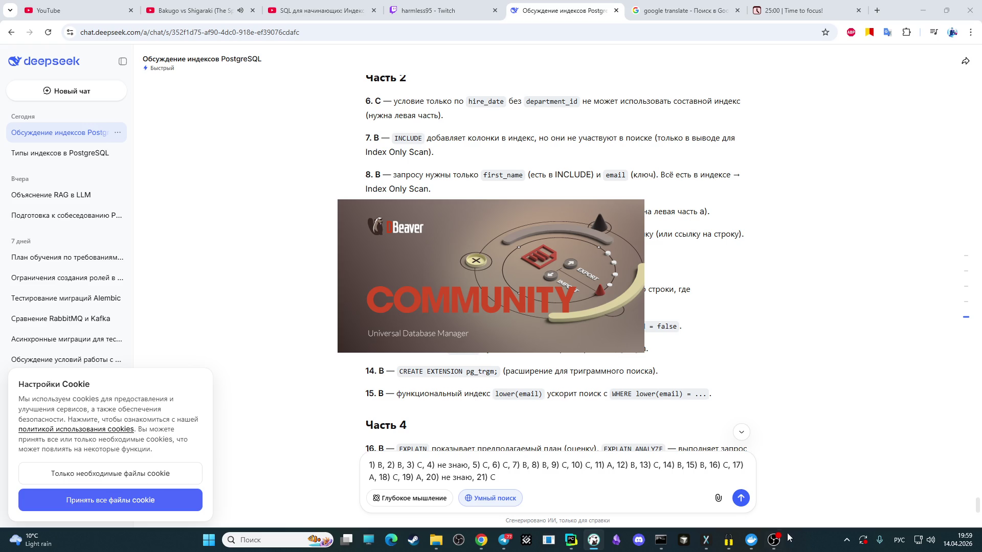
# Step: Bring up Docker Desktop to check the containers list
pyautogui.click(754, 543)
pyautogui.scroll(-3, 554, 355)
pyautogui.scroll(-2, 556, 355)
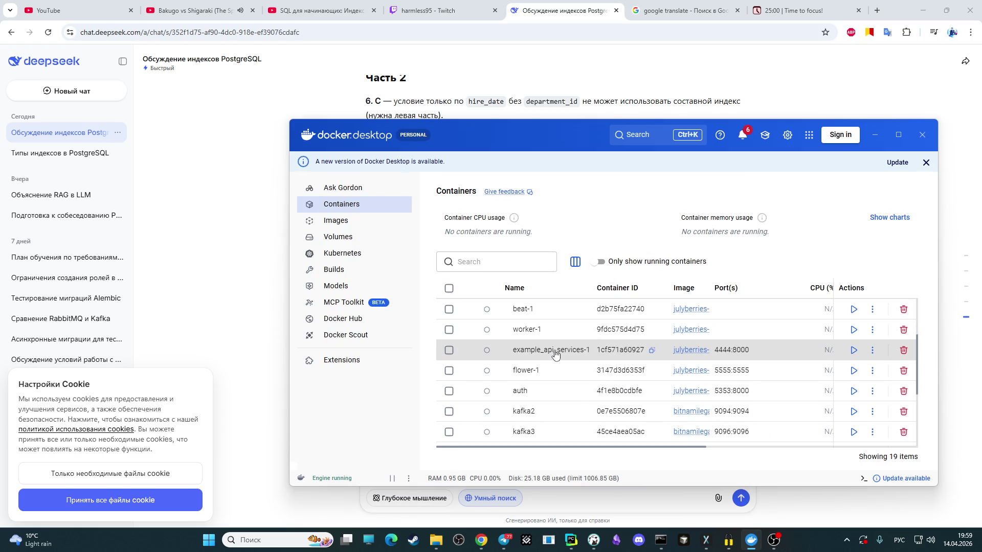
pyautogui.scroll(-3, 556, 354)
pyautogui.scroll(5, 494, 332)
pyautogui.scroll(1, 493, 332)
pyautogui.scroll(-2, 529, 350)
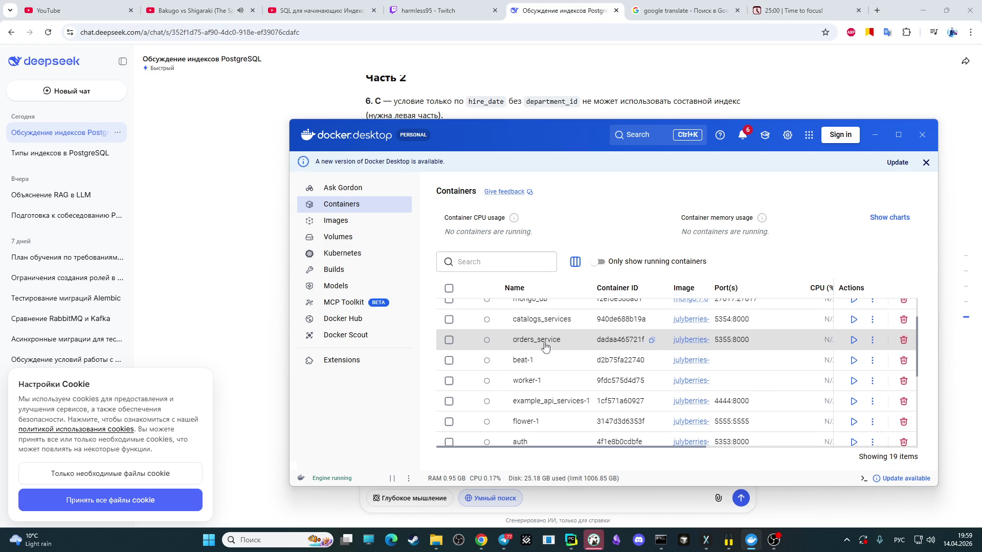
pyautogui.scroll(-5, 545, 345)
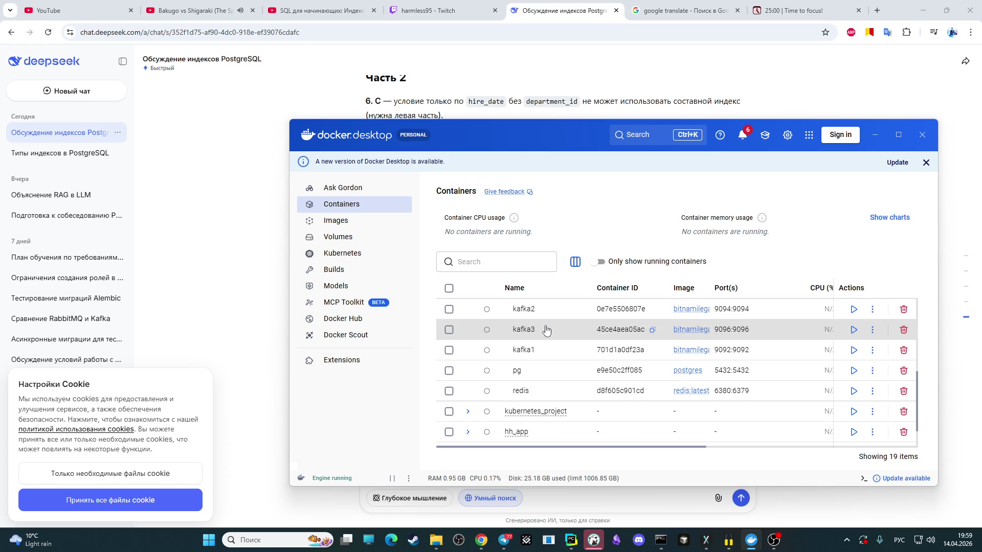
pyautogui.scroll(-2, 540, 335)
pyautogui.scroll(5, 541, 335)
pyautogui.scroll(3, 541, 335)
pyautogui.scroll(-3, 541, 335)
pyautogui.scroll(-3, 541, 335)
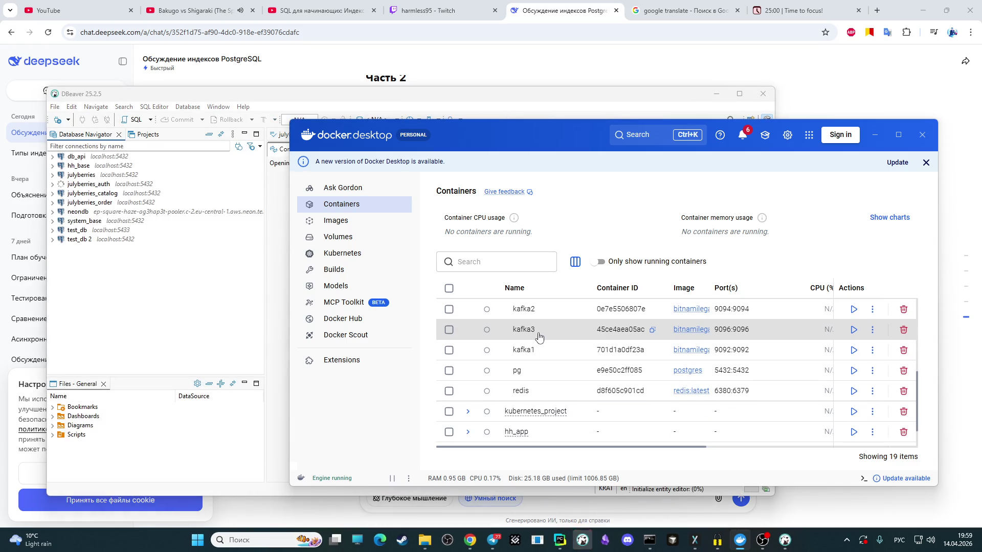
# Step: Hide Docker and dismiss DBeaver's Defender, connection-lost, new-version and tip-of-the-day messages
pyautogui.click(874, 134)
pyautogui.click(574, 208)
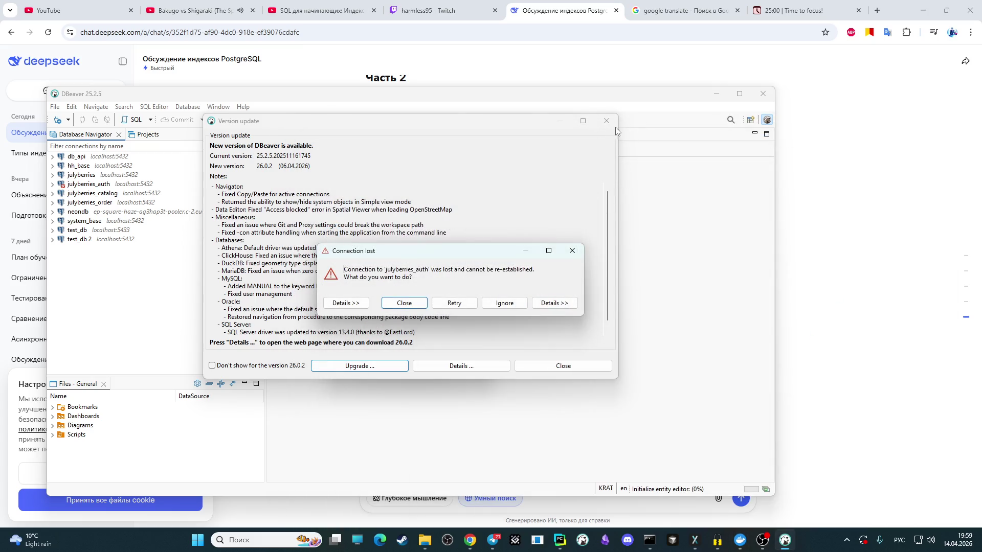
pyautogui.click(573, 251)
pyautogui.click(606, 121)
pyautogui.click(483, 136)
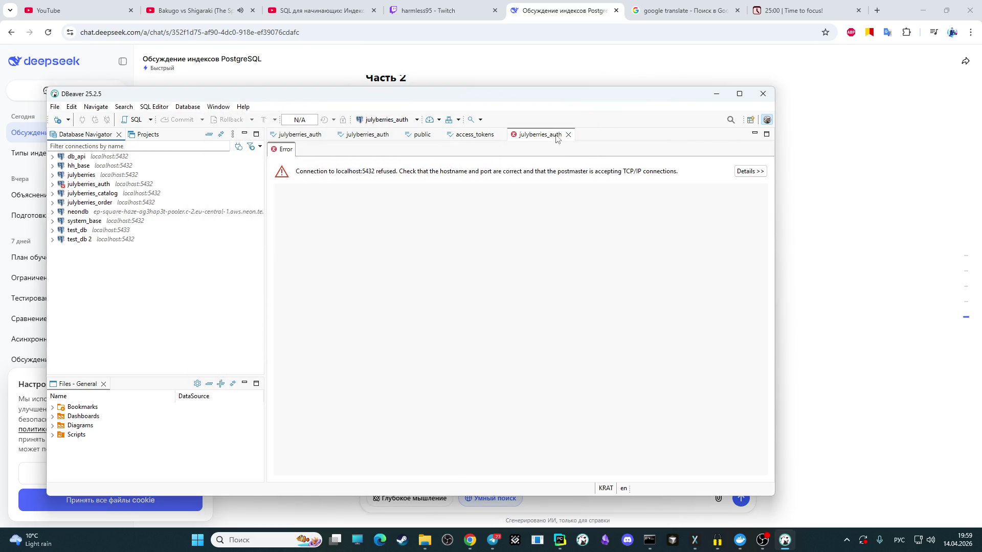
# Step: Close all leftover public, access_tokens and julyberries_auth editor tabs
pyautogui.click(437, 135)
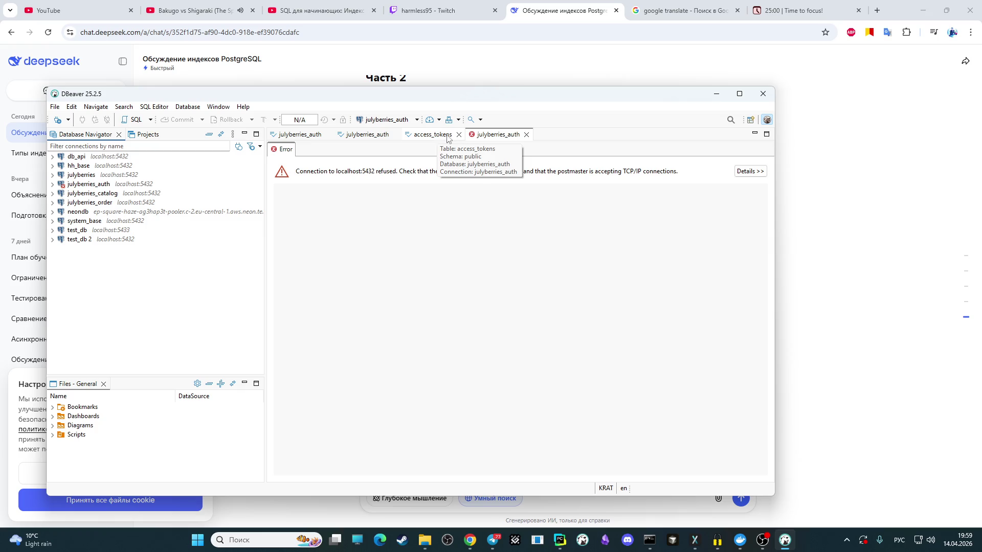
pyautogui.click(395, 135)
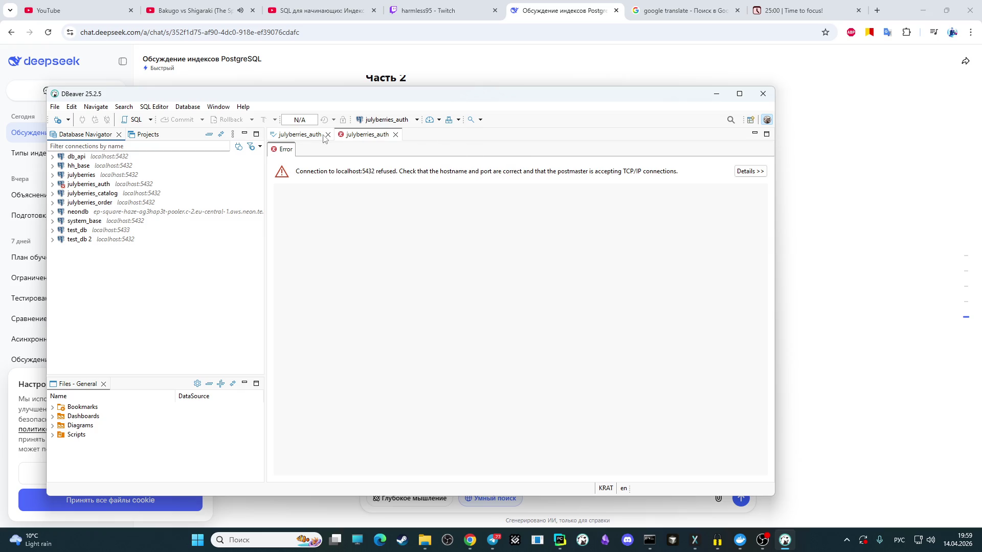
pyautogui.click(328, 136)
pyautogui.click(571, 250)
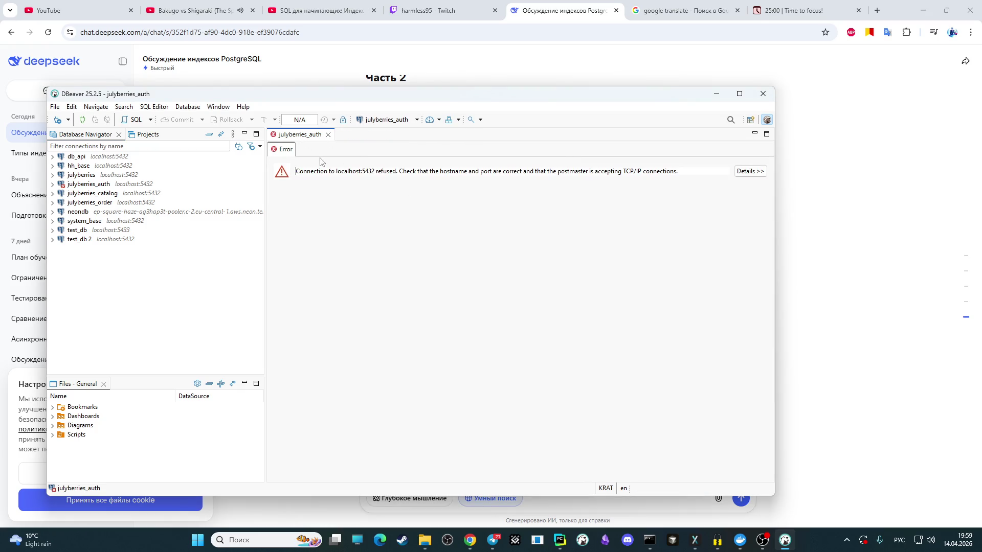
pyautogui.click(327, 136)
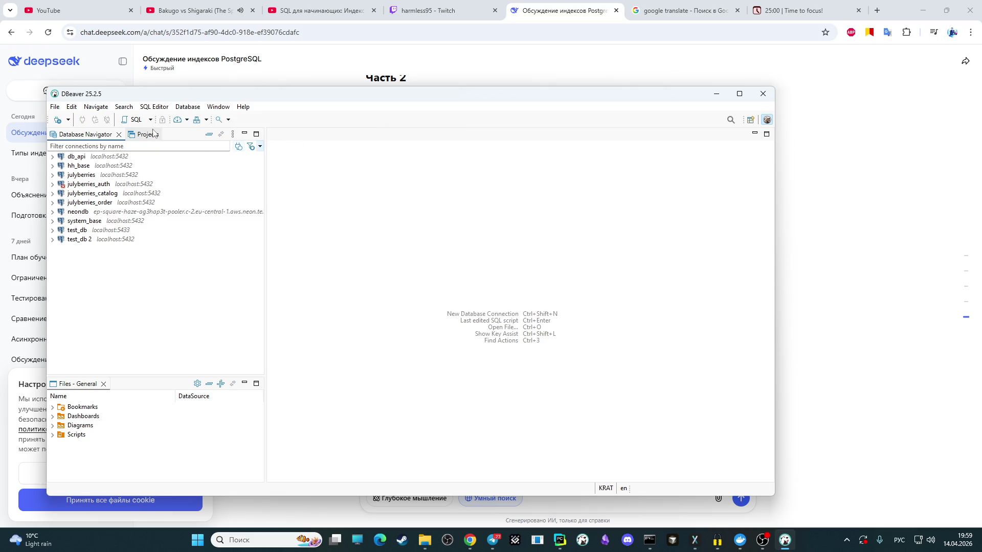
pyautogui.click(154, 106)
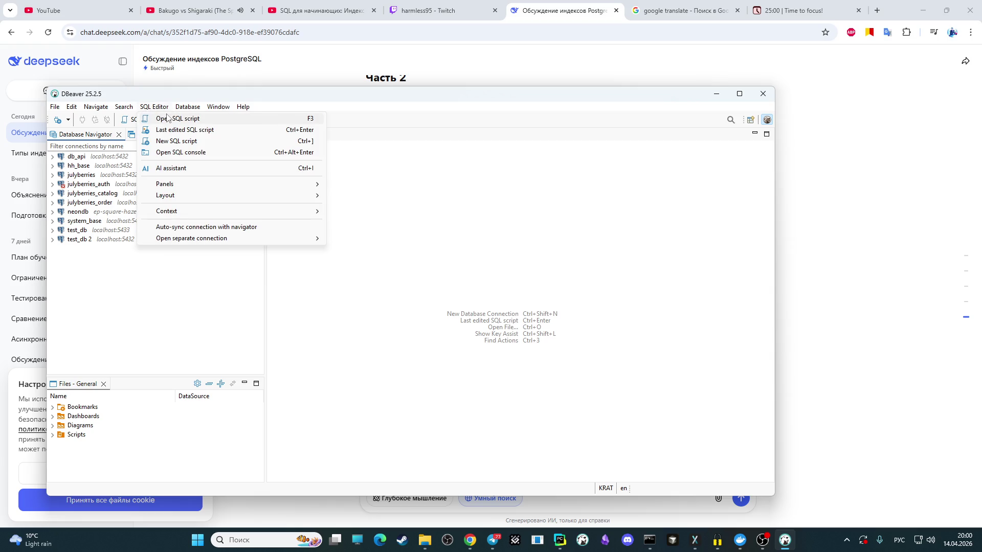
# Step: Start a new SQL script with no data source assigned
pyautogui.click(167, 121)
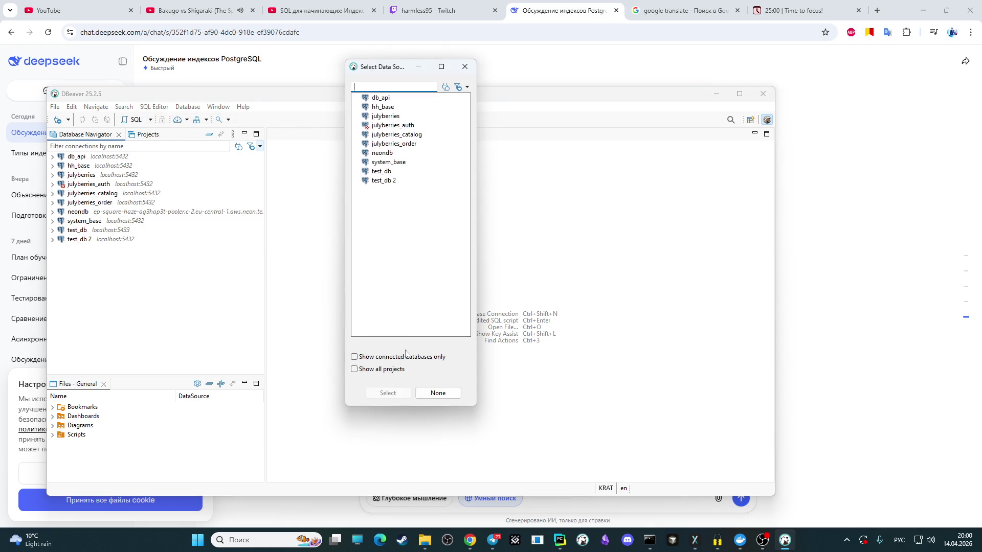
pyautogui.click(438, 393)
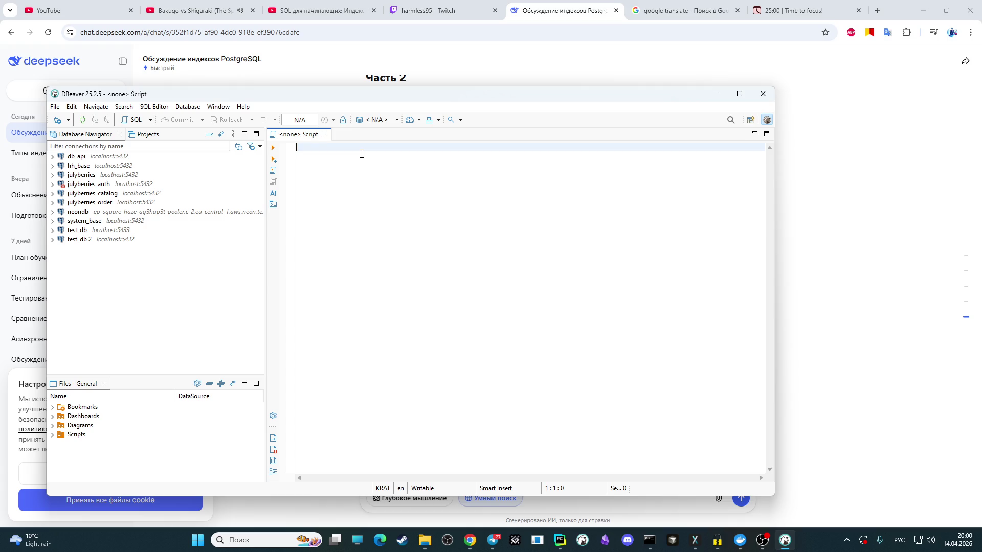
pyautogui.write('ск')
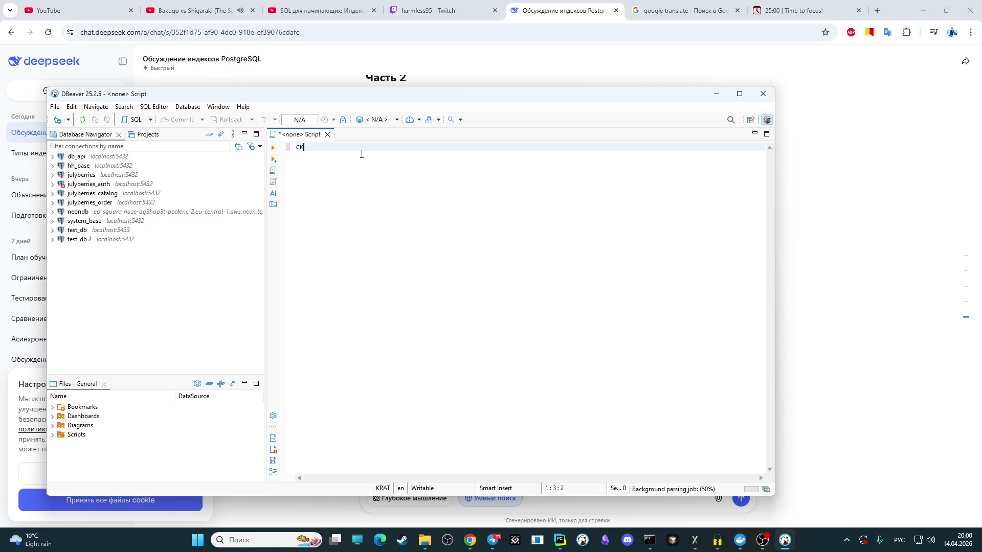
# Step: Write CREATE TABLE user_table(id int, name varchar, surname varchar); in the script
pyautogui.press('BackSpace')
pyautogui.press('BackSpace')
pyautogui.hotkey('alt', 'shift')
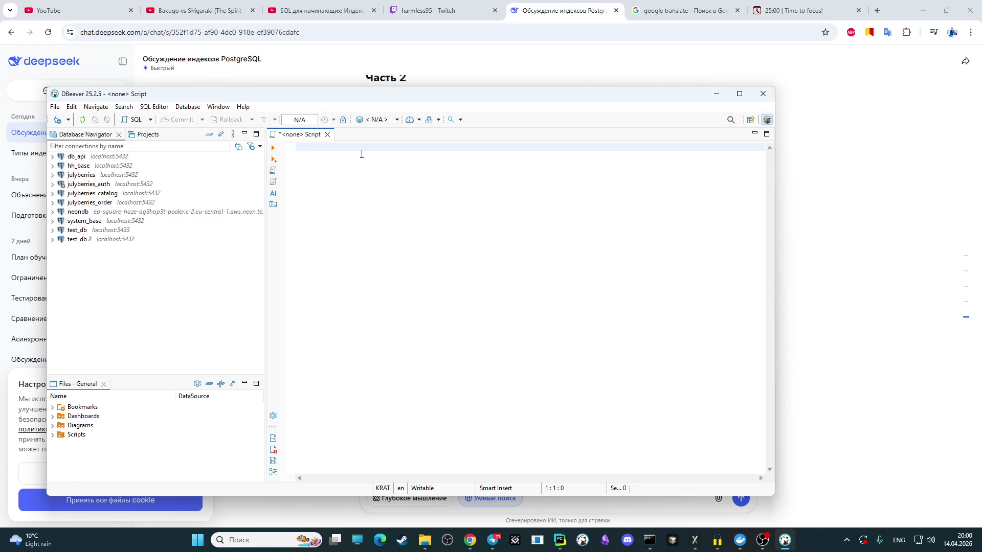
pyautogui.write('CREATC')
pyautogui.press('BackSpace')
pyautogui.write('E TABLE ')
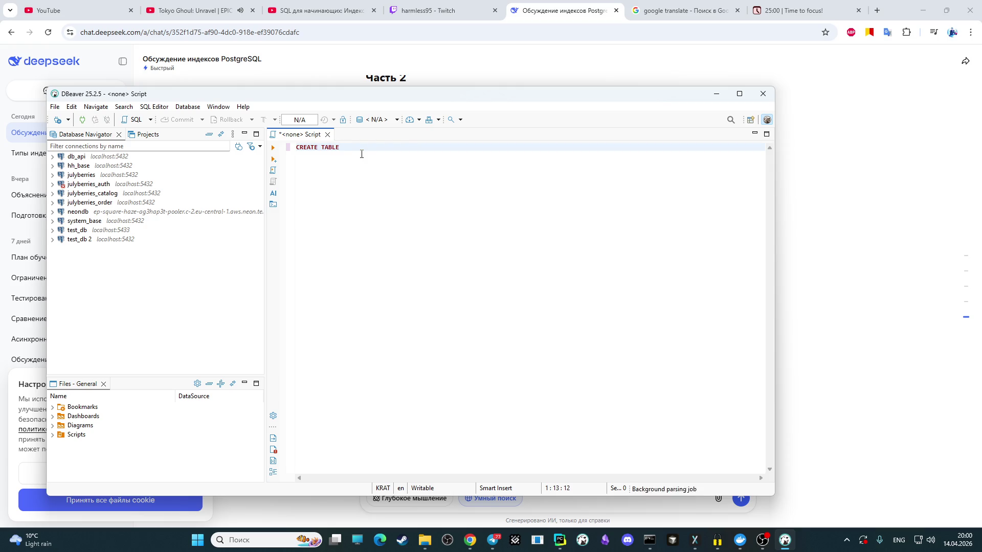
pyautogui.write('user_')
pyautogui.write('table(')
pyautogui.write('id ')
pyautogui.write('in')
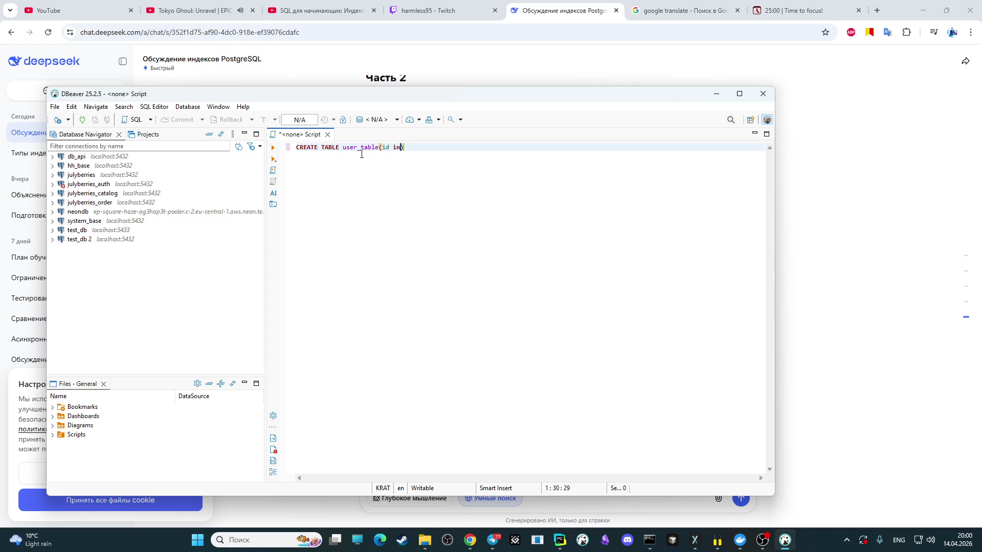
pyautogui.write('t')
pyautogui.write(', ')
pyautogui.write('name')
pyautogui.write(' s')
pyautogui.press('BackSpace')
pyautogui.write('var')
pyautogui.press('BackSpace')
pyautogui.write('rchar')
pyautogui.write(', ')
pyautogui.write('surname ')
pyautogui.write('varchat')
pyautogui.write(')')
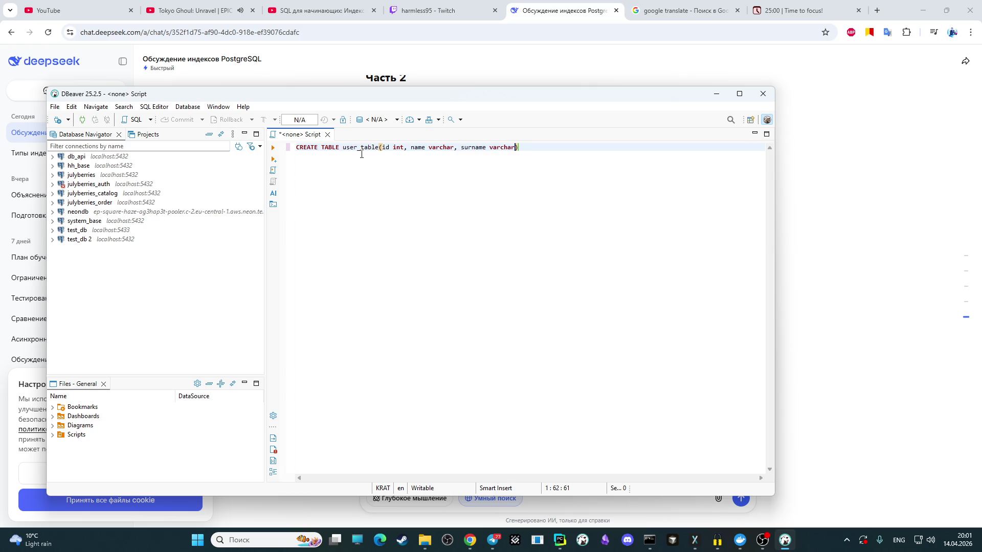
pyautogui.write(';')
pyautogui.press('Return')
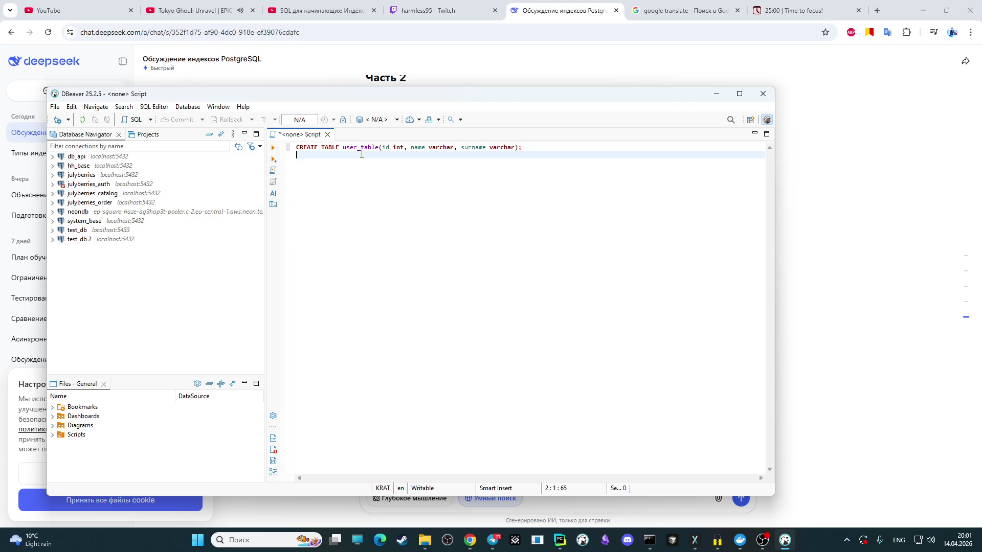
pyautogui.write('INS')
pyautogui.write('ERT ')
pyautogui.write('INTO')
pyautogui.write('user')
pyautogui.write('_ta')
pyautogui.write('ble ')
pyautogui.write('VALUE')
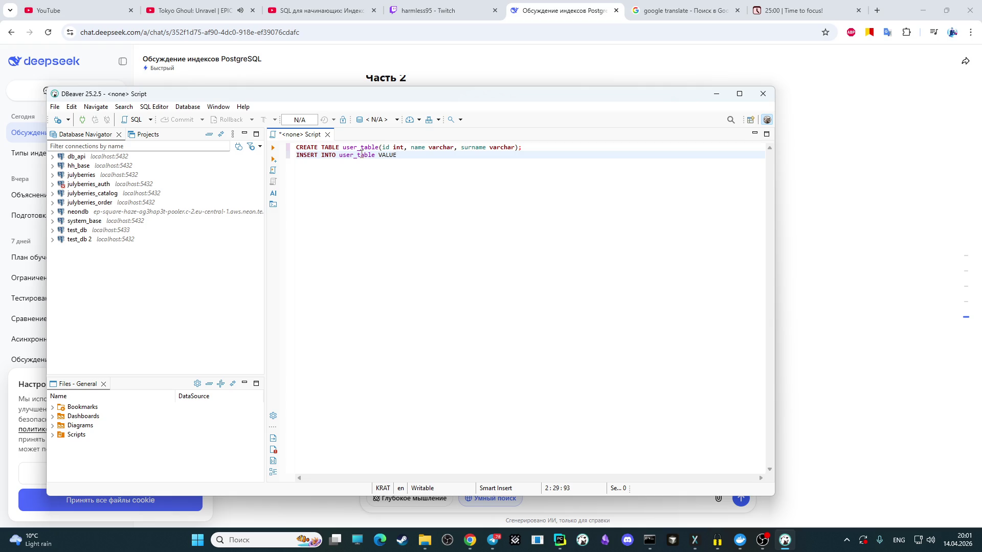
pyautogui.write('(')
pyautogui.write('1')
pyautogui.write(',')
pyautogui.write('i')
pyautogui.write('van')
pyautogui.write(', ')
pyautogui.write('ivanov')
pyautogui.write(';')
# Step: Add the INSERT of (1, ivan, ivanov) and SELECT name FROM user_table lines
pyautogui.press('Return')
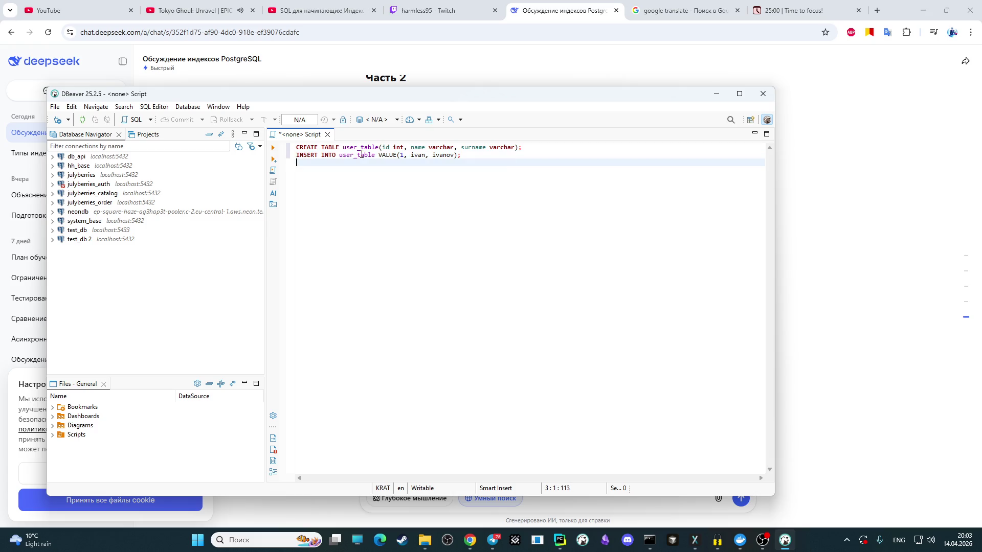
pyautogui.write('Se')
pyautogui.write('ELECT ')
pyautogui.write('name F')
pyautogui.write('ROM ')
pyautogui.write('user_')
pyautogui.write('table')
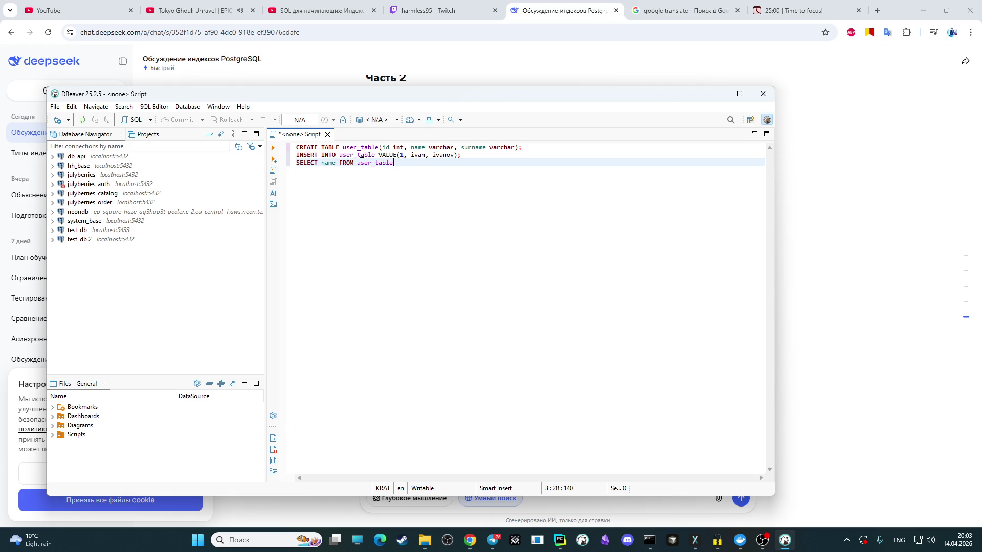
pyautogui.write(';')
# Step: Insert EXPLAIN above the SELECT and run it, getting a no-active-connection error
pyautogui.click(469, 157)
pyautogui.press('Return')
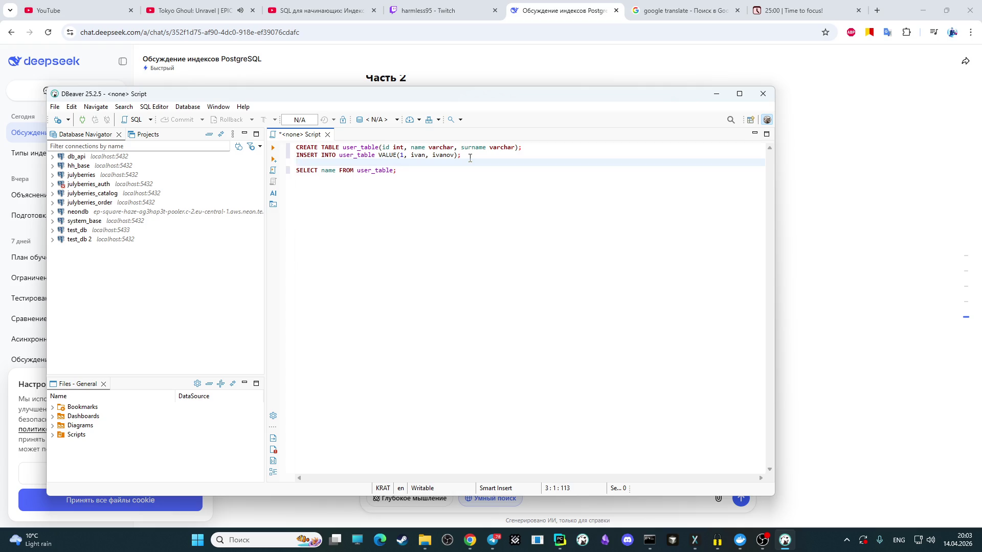
pyautogui.press('Return')
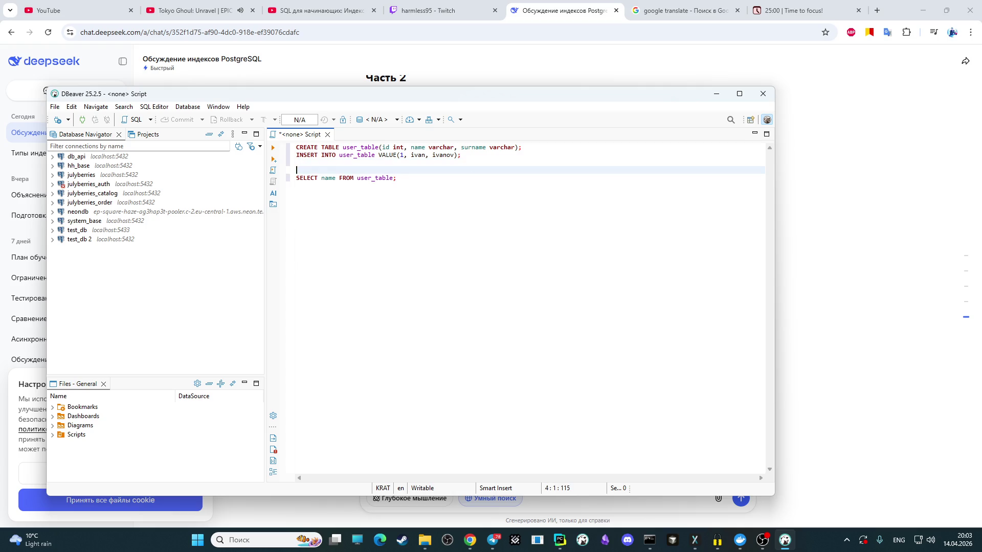
pyautogui.write('EX')
pyautogui.write('P')
pyautogui.write('LAIN')
pyautogui.click(343, 177)
pyautogui.press('Up')
pyautogui.click(274, 148)
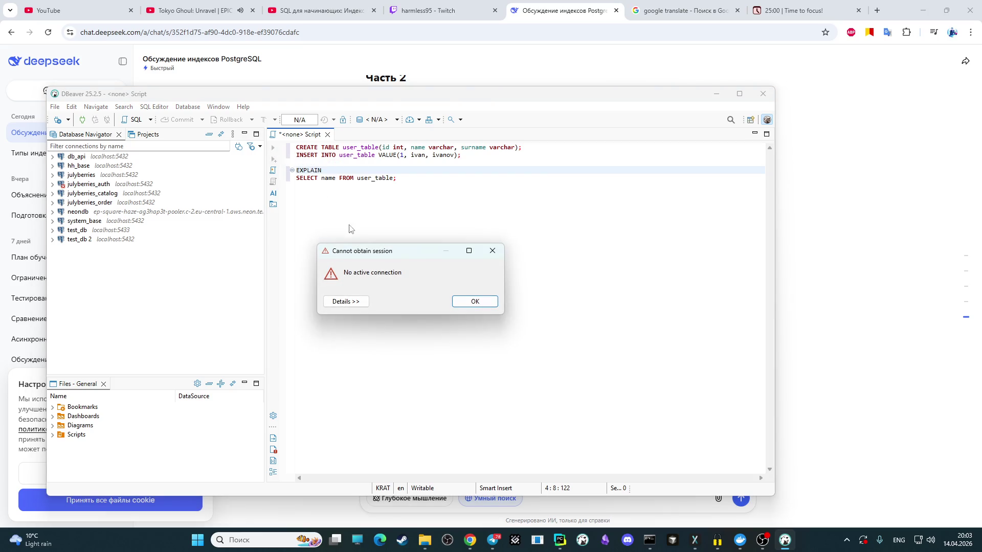
pyautogui.click(491, 250)
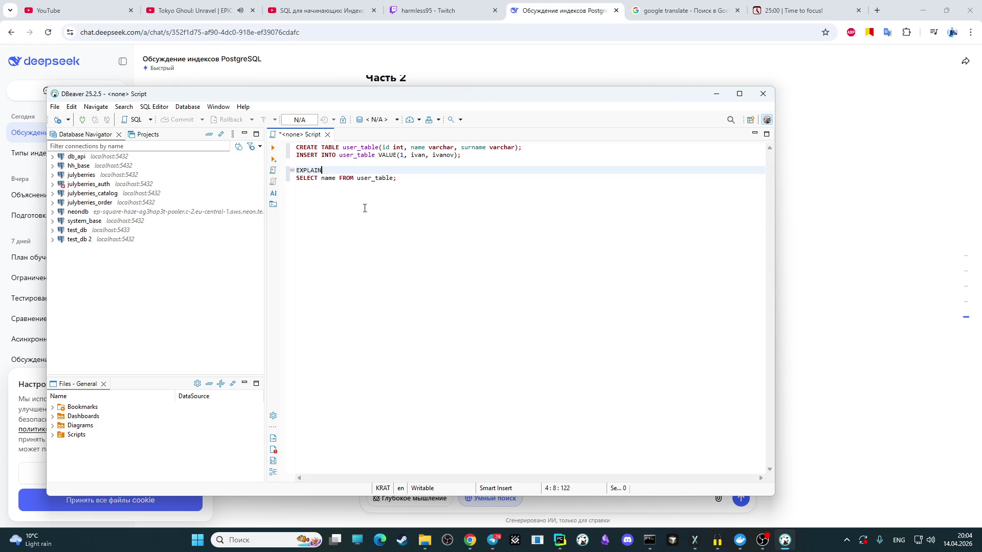
# Step: Cut the whole script out of the editor, leaving it empty
pyautogui.click(426, 179)
pyautogui.hotkey('ctrl', 'a')
pyautogui.hotkey('ctrl', 'c')
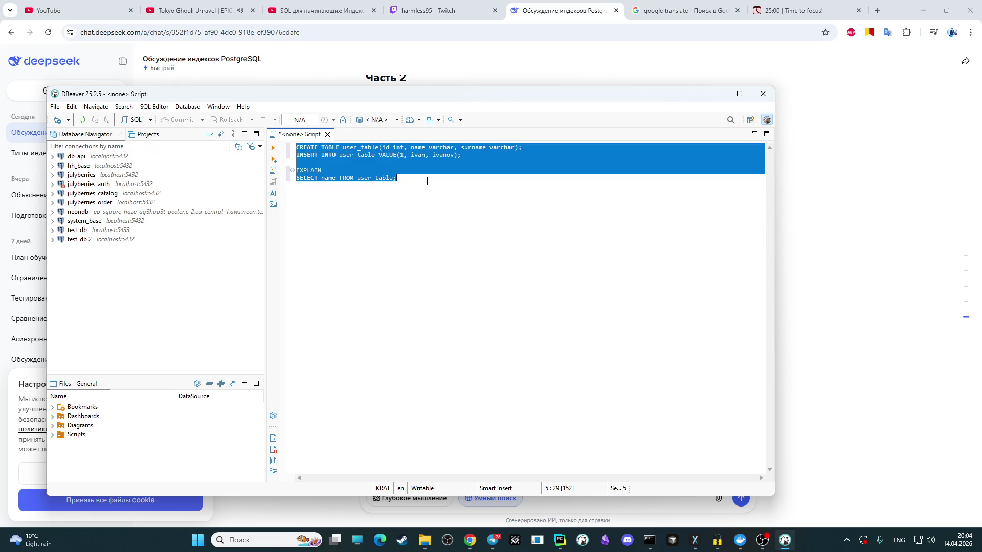
pyautogui.press('Delete')
pyautogui.click(762, 540)
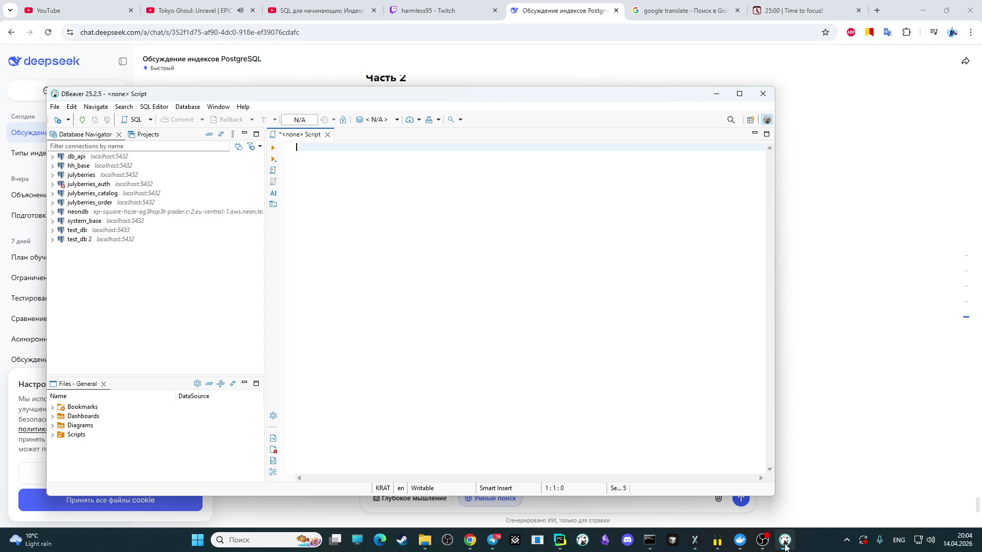
pyautogui.click(784, 540)
# Step: Start the pg container in Docker Desktop and return to DBeaver
pyautogui.click(740, 540)
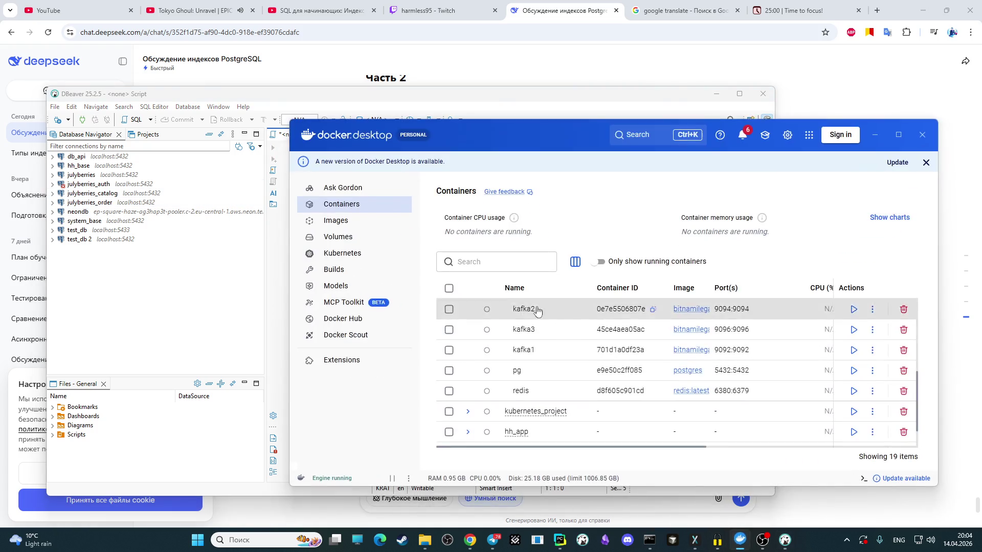
pyautogui.click(853, 370)
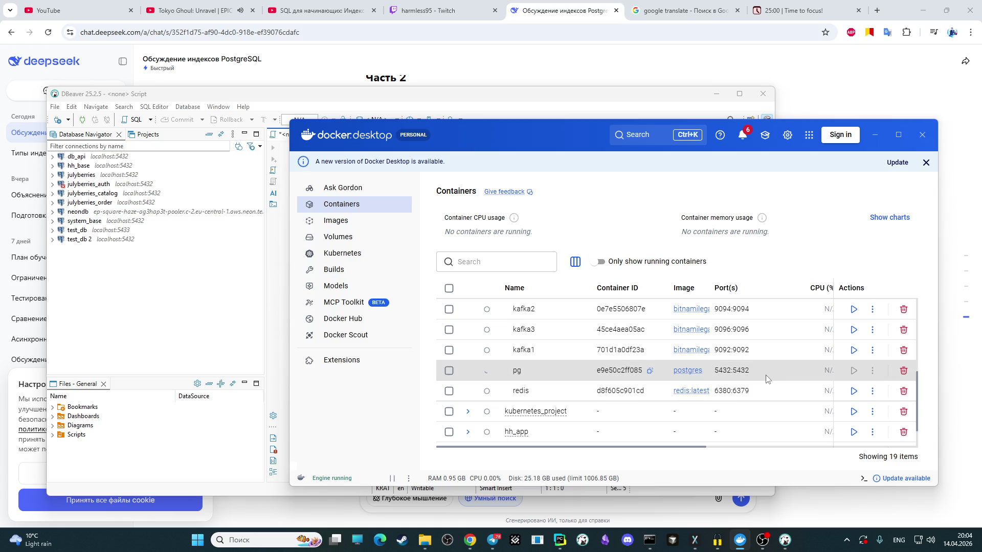
pyautogui.click(180, 284)
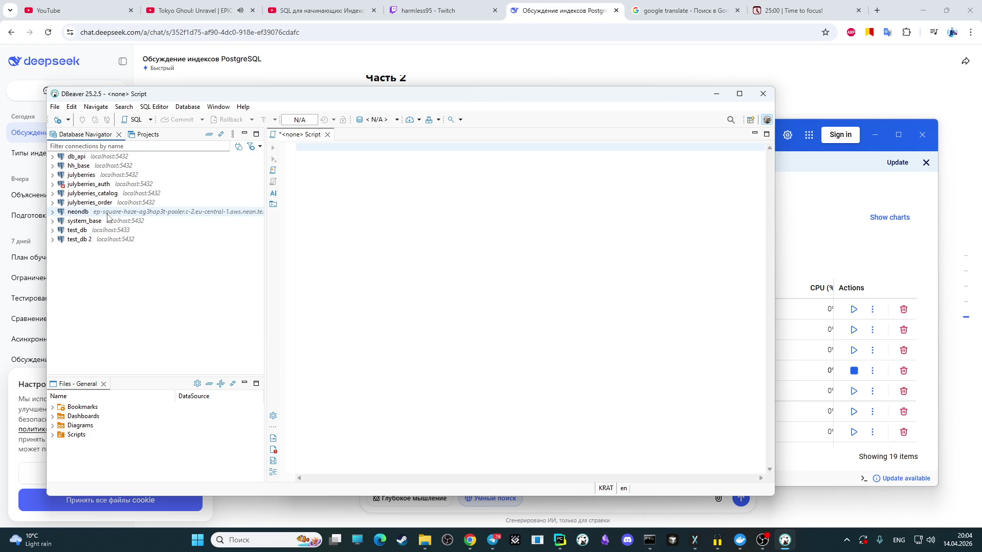
# Step: Create a new script attached to julyberries and close the old unconnected one
pyautogui.click(76, 175)
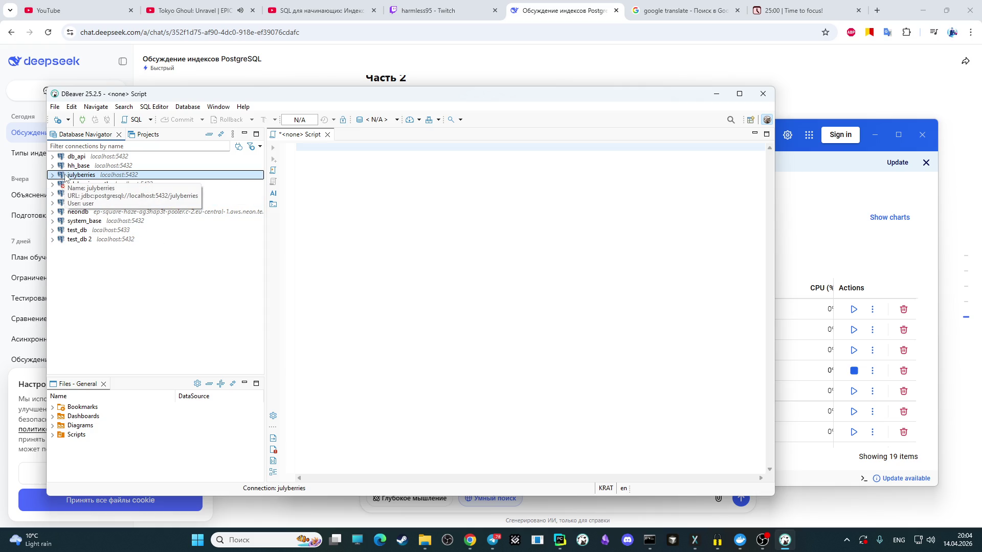
pyautogui.click(156, 108)
pyautogui.click(170, 120)
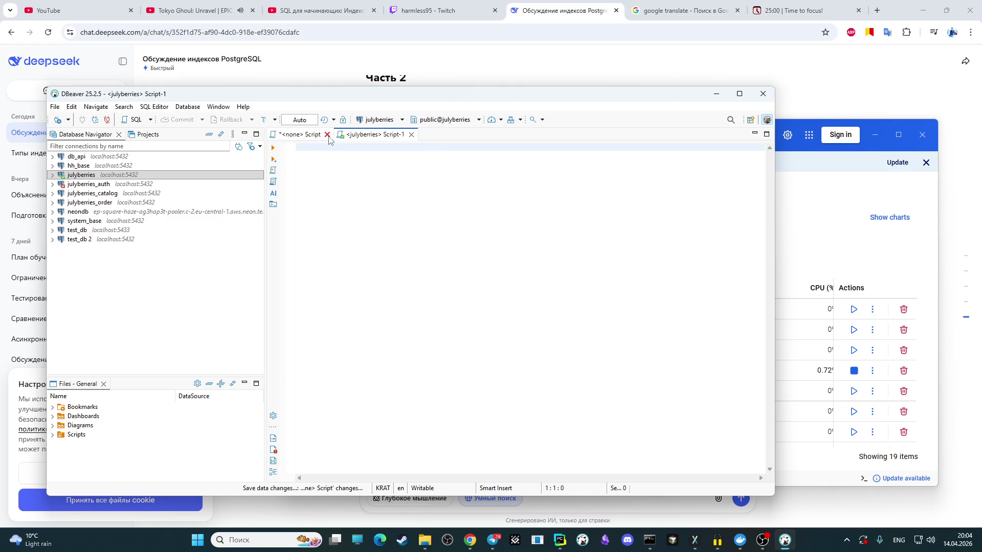
pyautogui.click(327, 134)
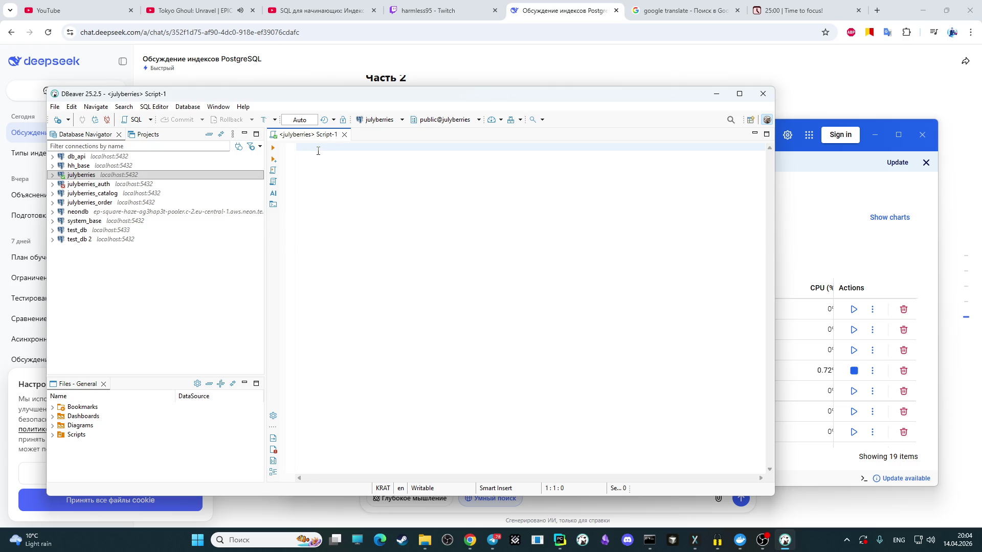
# Step: Paste the script and run it, which reports user_table does not exist
pyautogui.hotkey('ctrl', 'v')
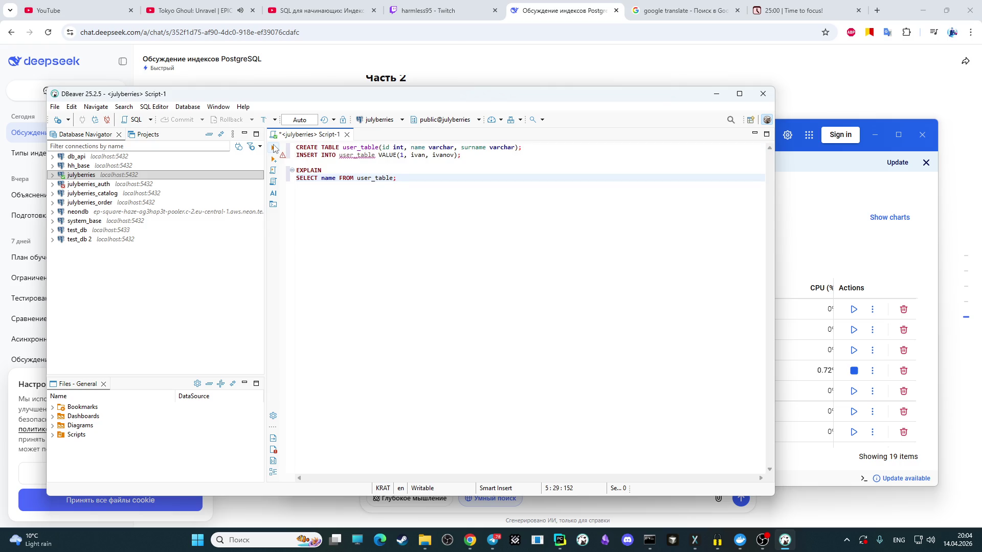
pyautogui.click(273, 147)
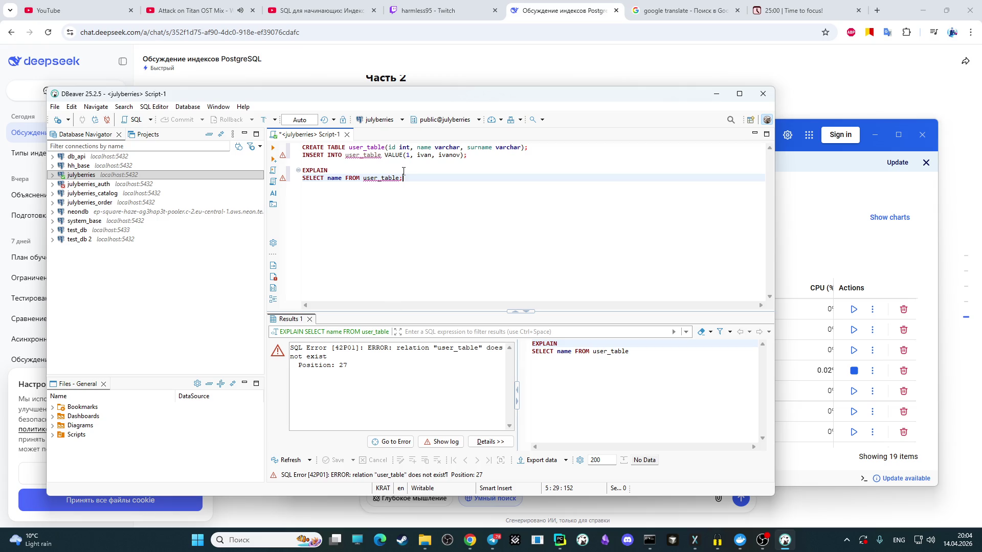
pyautogui.moveTo(427, 175); pyautogui.dragTo(291, 148)
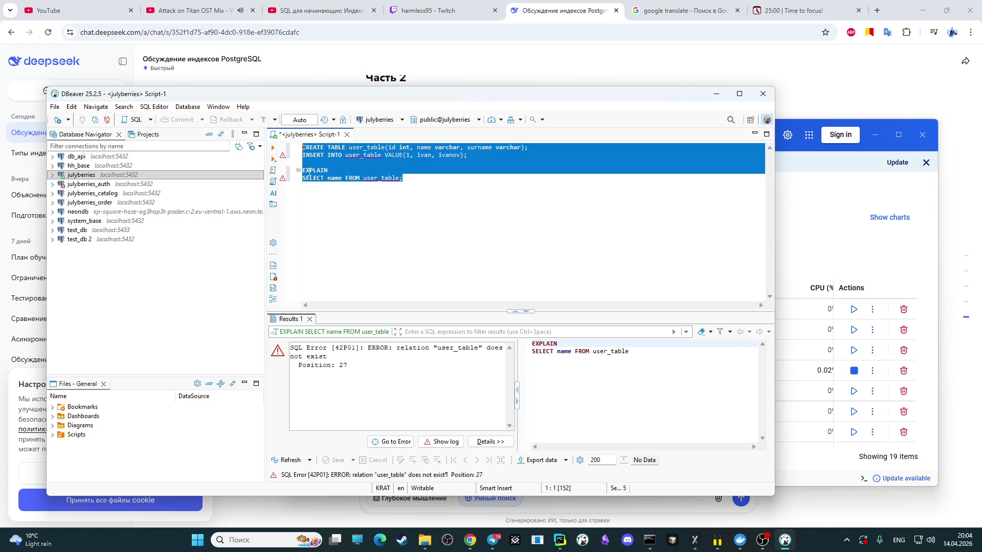
# Step: Replace the DeepSeek message box contents with the pasted SQL script and send it
pyautogui.click(978, 505)
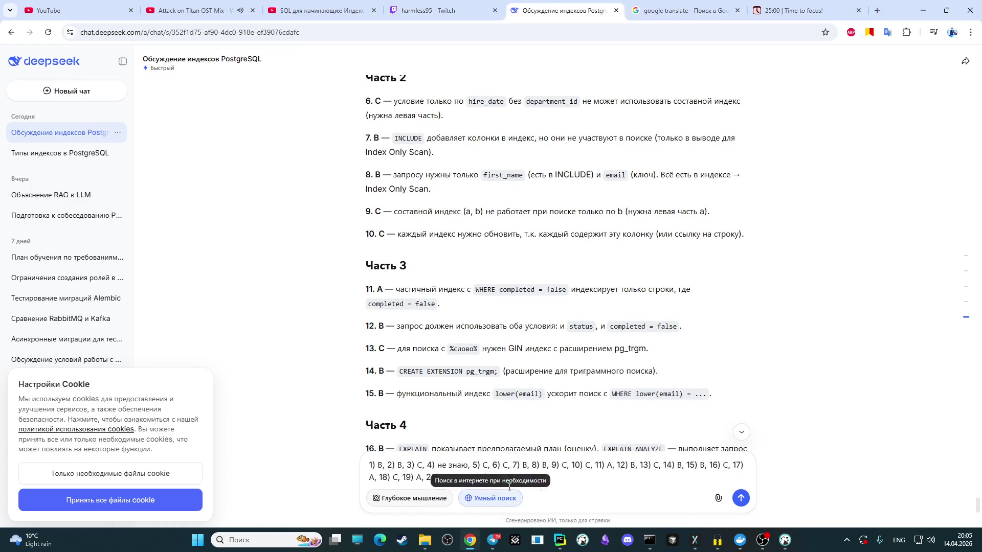
pyautogui.hotkey('ctrl', 'a')
pyautogui.hotkey('ctrl', 'v')
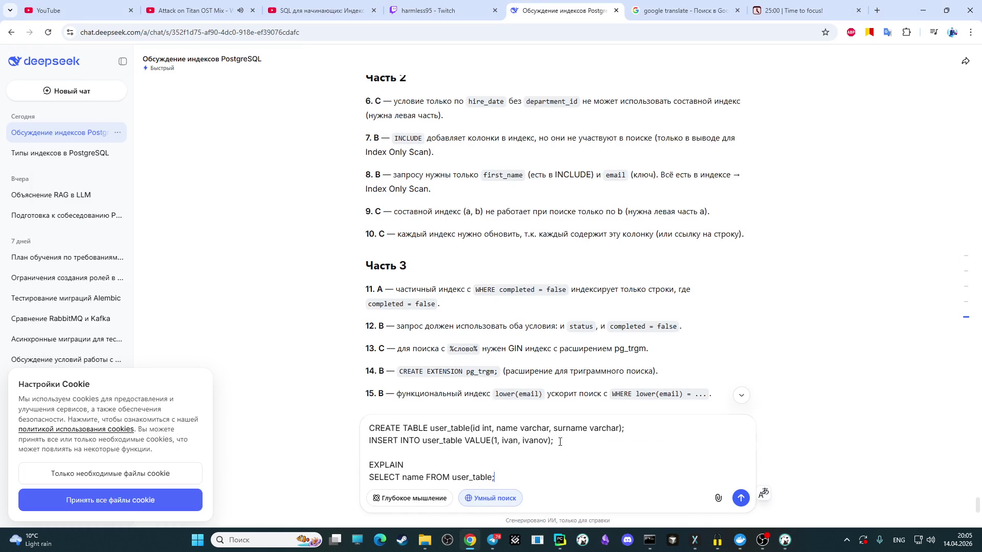
pyautogui.press('Return')
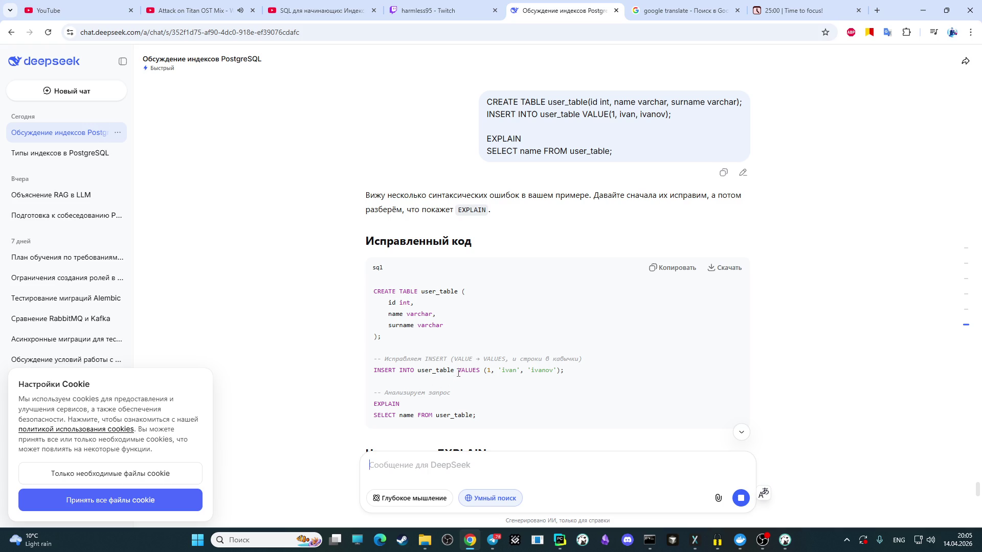
# Step: Edit the INSERT line in DBeaver, moving the window aside to compare with DeepSeek's reply
pyautogui.click(782, 542)
pyautogui.press('Up')
pyautogui.press('Up')
pyautogui.press('Up')
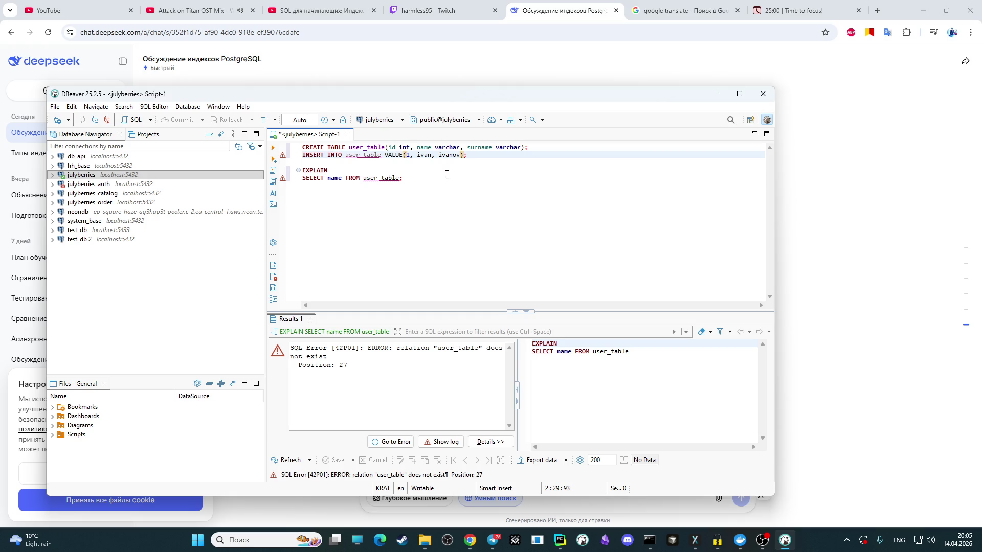
pyautogui.write('S')
pyautogui.press('BackSpace')
pyautogui.moveTo(544, 100)
pyautogui.mouseDown()
pyautogui.moveTo(449, 442)
pyautogui.moveTo(528, 215)
pyautogui.mouseUp()
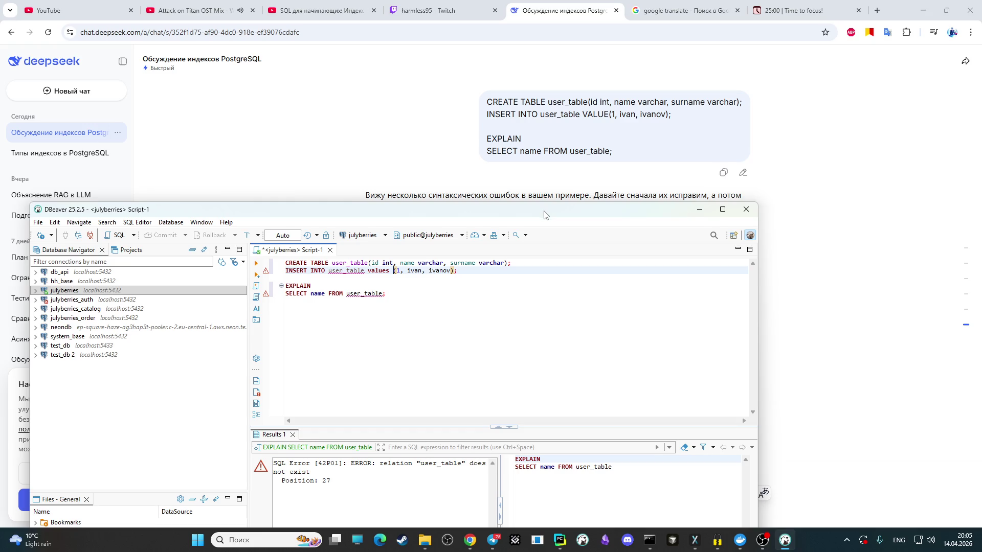
pyautogui.moveTo(544, 208); pyautogui.dragTo(563, 198)
# Step: Finish correcting the keyword to VALUES, then lower the window to reveal DeepSeek's answer
pyautogui.press('Left')
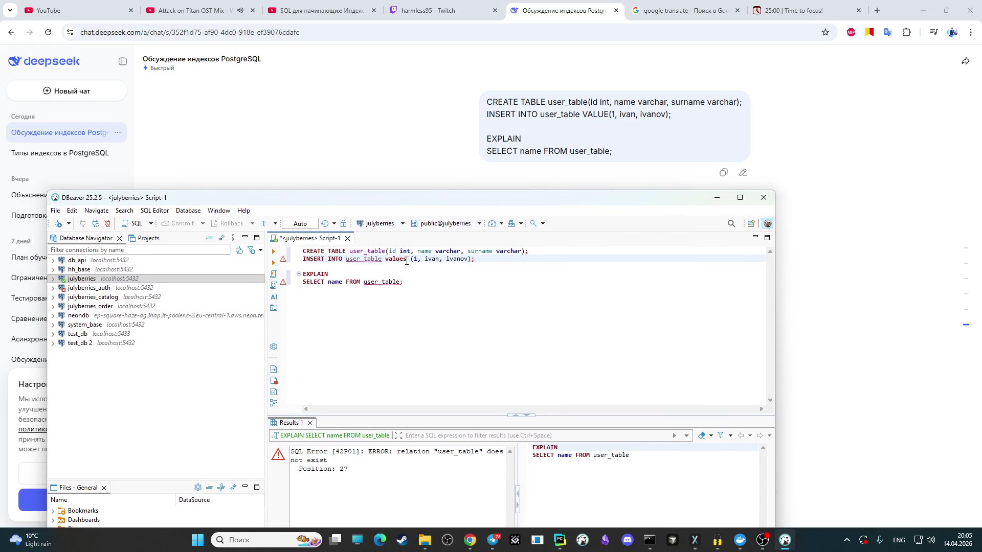
pyautogui.press('BackSpace')
pyautogui.press('BackSpace')
pyautogui.press('BackSpace')
pyautogui.press('BackSpace')
pyautogui.press('BackSpace')
pyautogui.press('BackSpace')
pyautogui.write('VALUES')
pyautogui.click(449, 309)
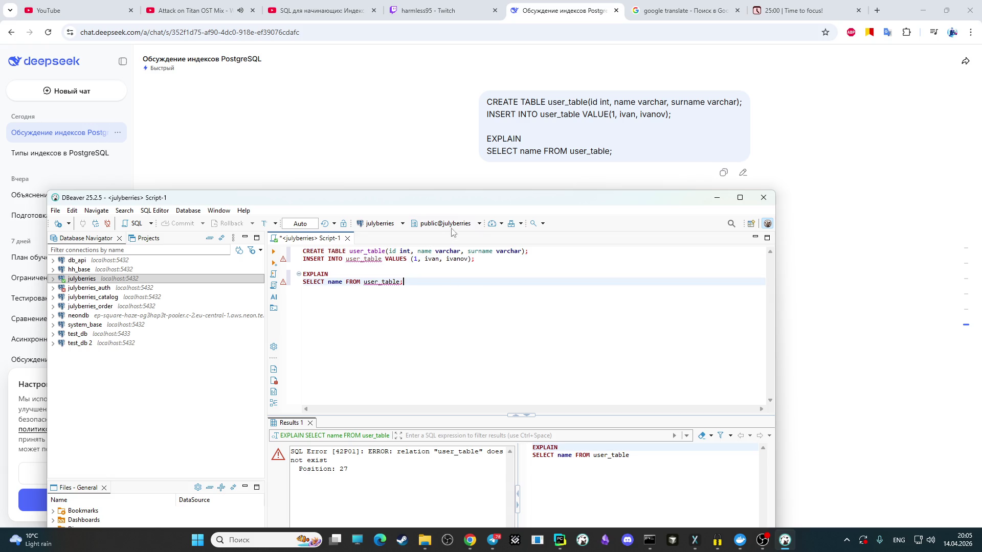
pyautogui.moveTo(473, 198); pyautogui.dragTo(605, 366)
pyautogui.scroll(-1, 602, 316)
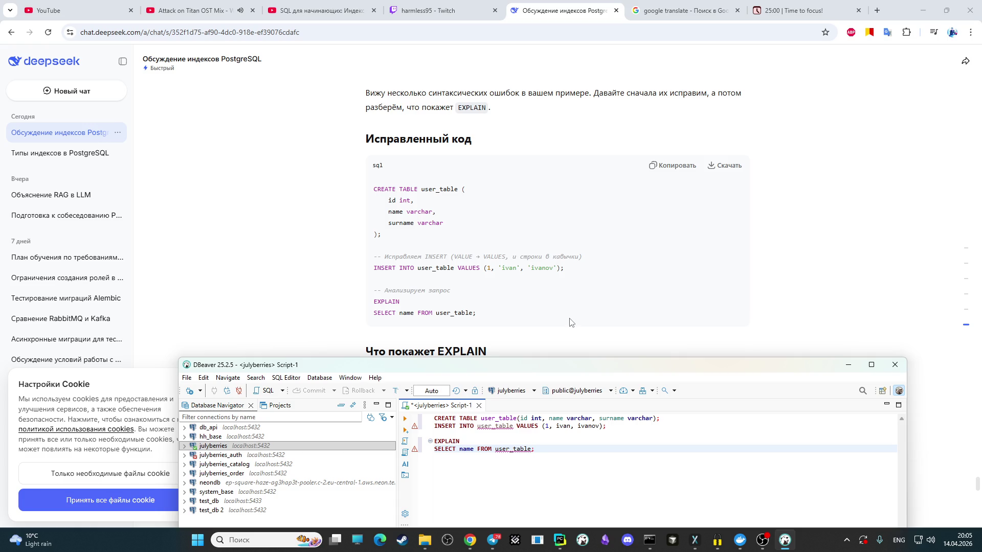
# Step: Rerun the script, still failing on user_table, then slide DBeaver down to show DeepSeek's code
pyautogui.moveTo(590, 372); pyautogui.dragTo(579, 107)
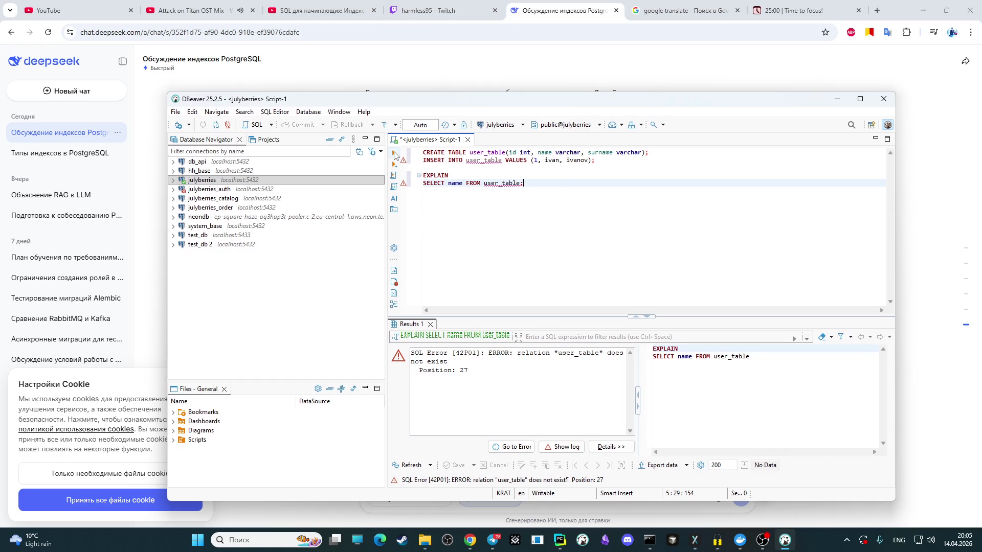
pyautogui.click(397, 154)
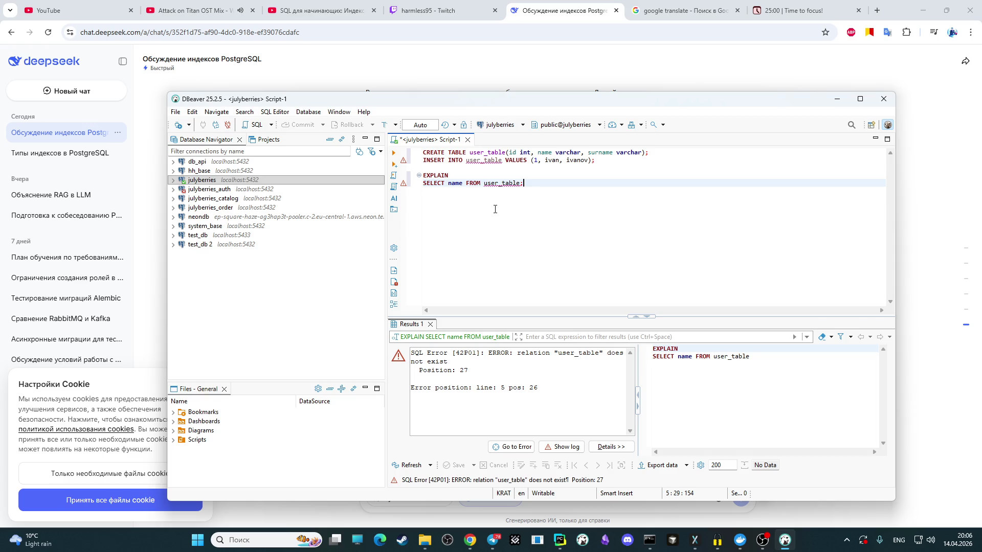
pyautogui.moveTo(630, 108); pyautogui.dragTo(626, 466)
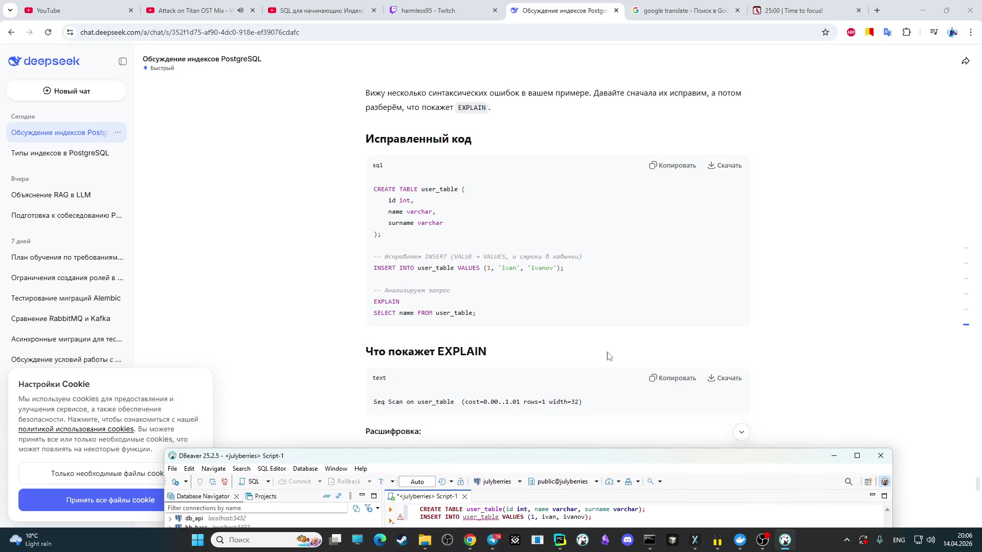
pyautogui.scroll(-1, 605, 318)
pyautogui.scroll(1, 639, 315)
# Step: Ask DeepSeek whether user_table must already exist, switching layouts while typing
pyautogui.click(912, 296)
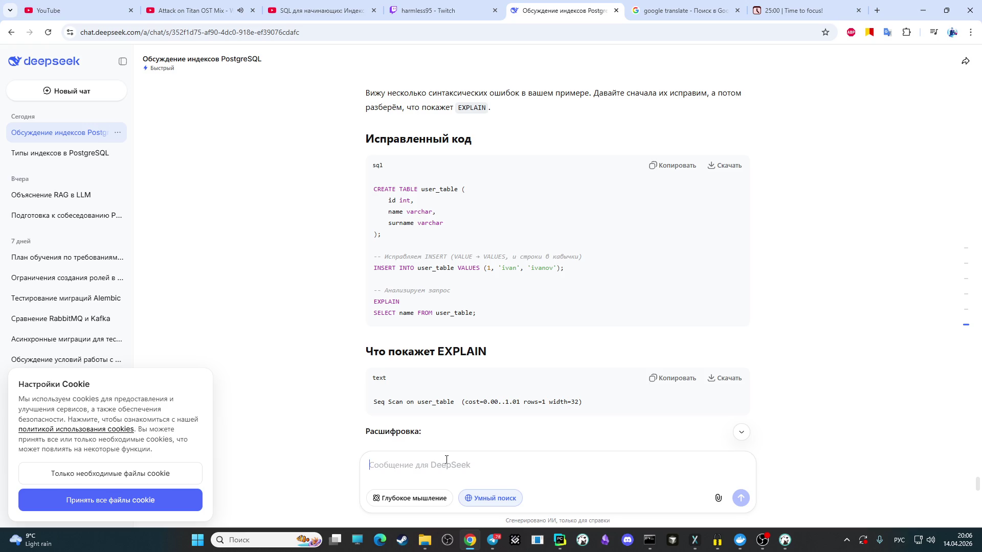
pyautogui.hotkey('alt', 'shift')
pyautogui.write('user')
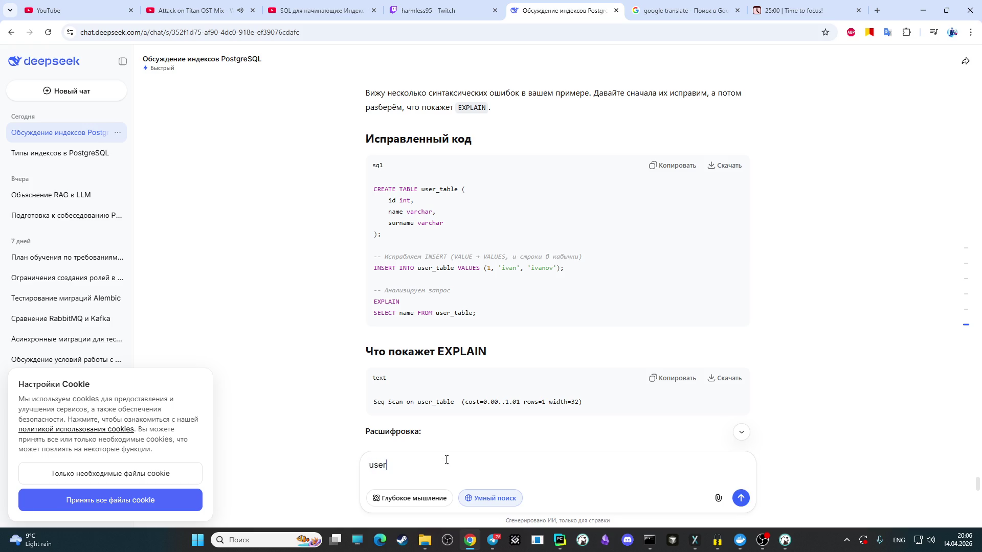
pyautogui.write('_table')
pyautogui.hotkey('alt', 'shift')
pyautogui.write('должна быть уже сох')
pyautogui.press('BackSpace')
pyautogui.write('дана?')
pyautogui.press('Return')
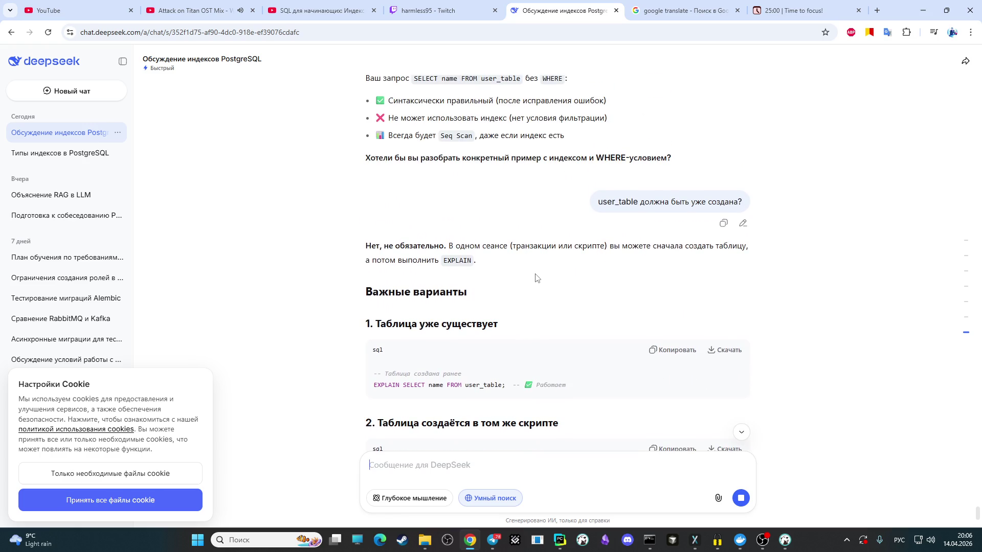
pyautogui.scroll(1, 536, 278)
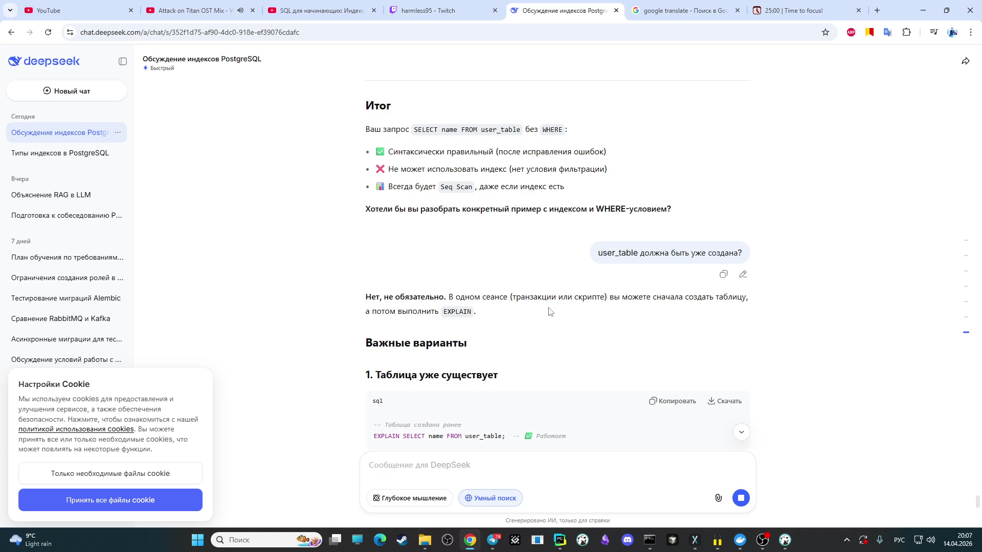
# Step: Rerun the script in DBeaver and select the 'relation user_table does not exist' error text
pyautogui.click(784, 540)
pyautogui.moveTo(622, 297); pyautogui.dragTo(636, 183)
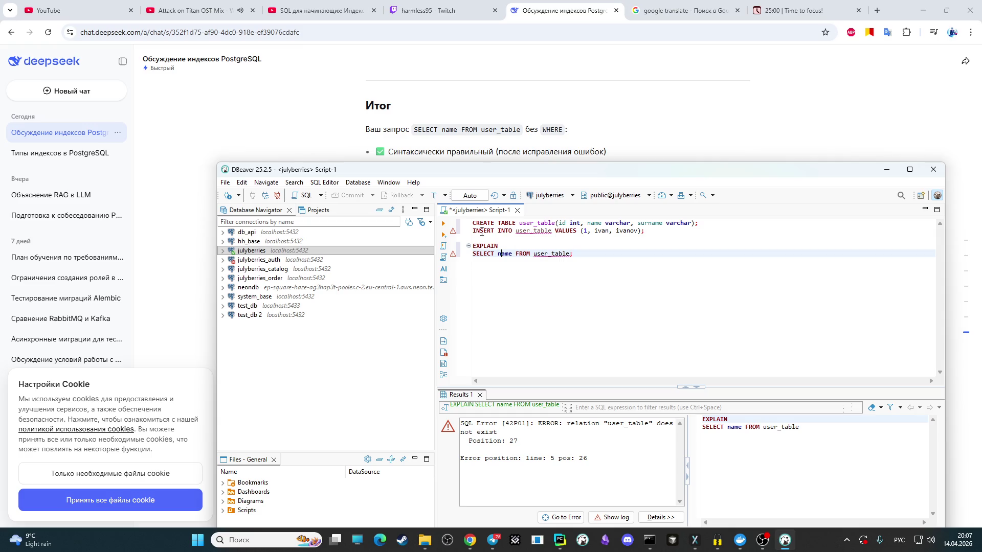
pyautogui.click(443, 224)
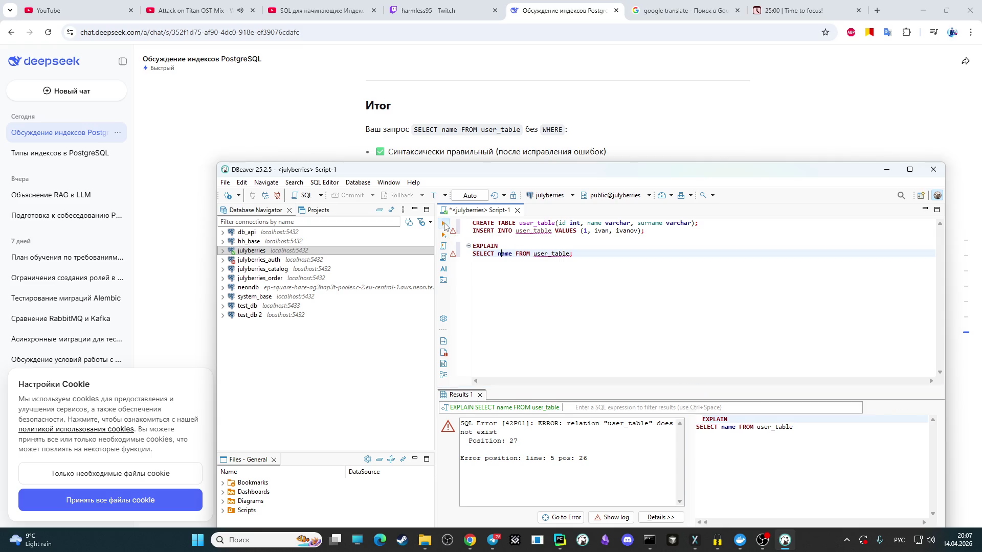
pyautogui.moveTo(596, 467); pyautogui.dragTo(403, 408)
pyautogui.hotkey('ctrl', 'c')
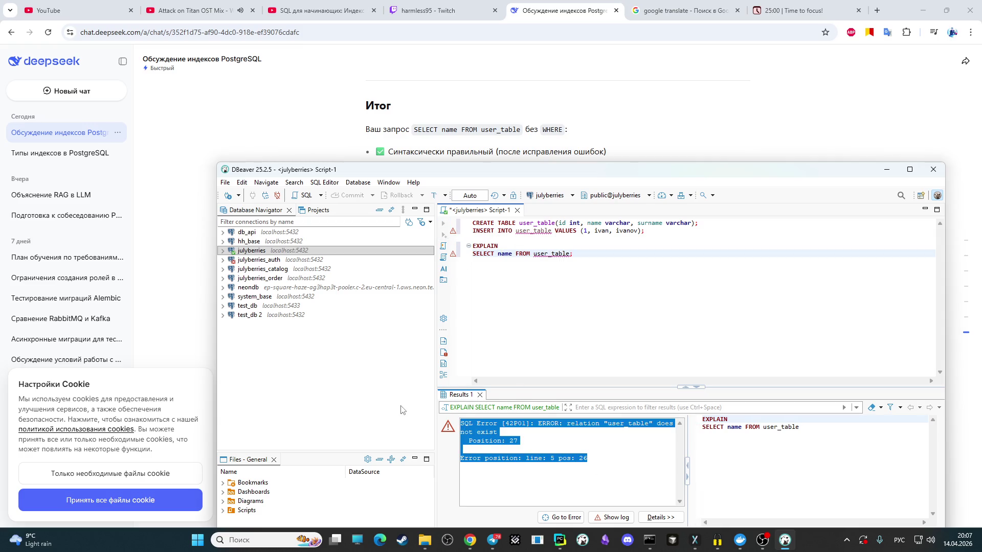
# Step: Paste the copied error message into the DeepSeek chat and send it
pyautogui.click(739, 104)
pyautogui.click(427, 463)
pyautogui.hotkey('ctrl', 'v')
pyautogui.press('Return')
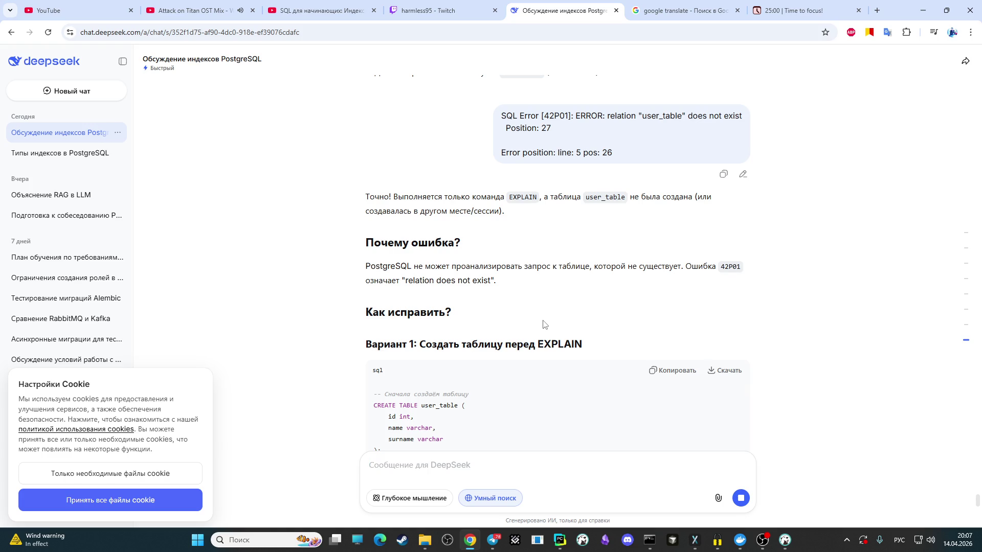
pyautogui.scroll(-2, 542, 325)
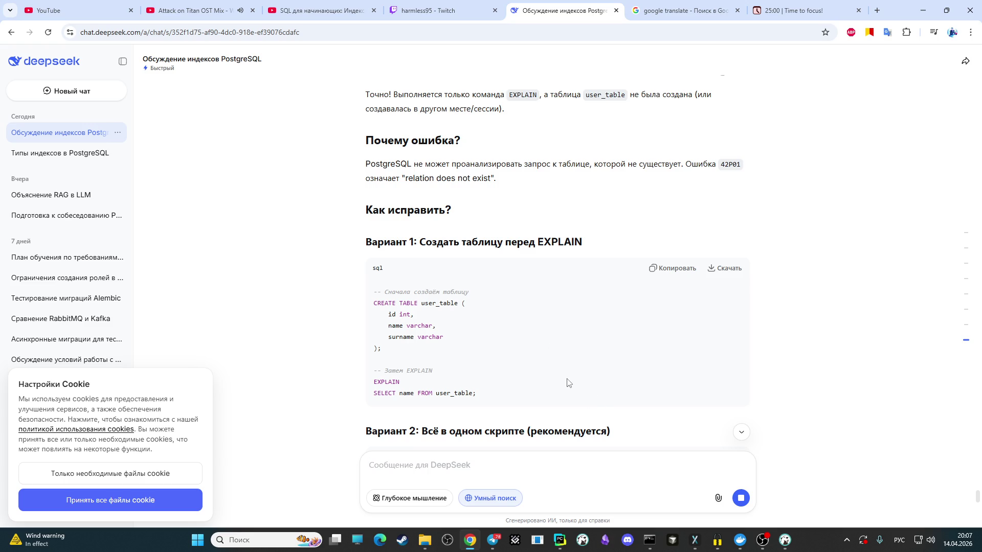
pyautogui.moveTo(739, 540)
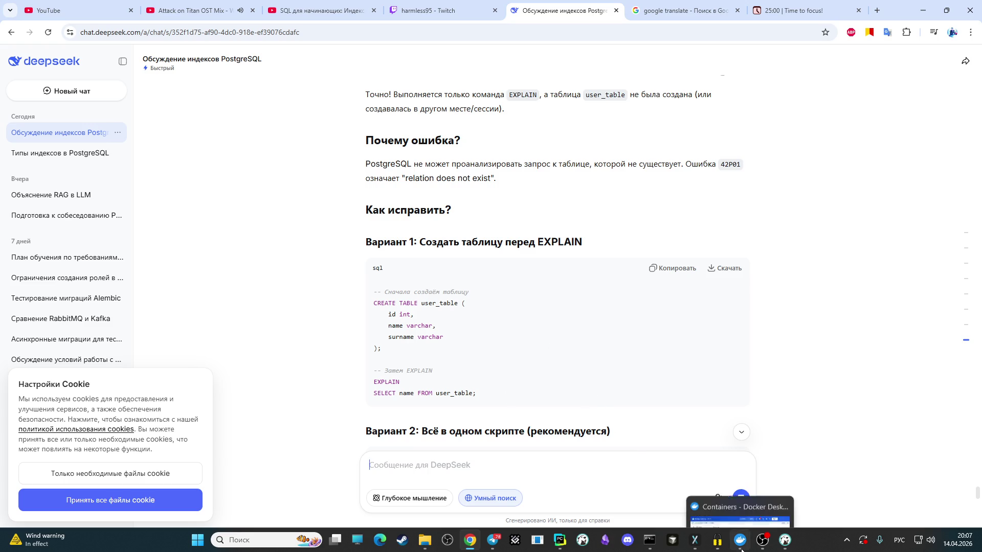
# Step: Try splitting the CREATE TABLE columns onto separate lines, then undo the line breaks
pyautogui.click(785, 543)
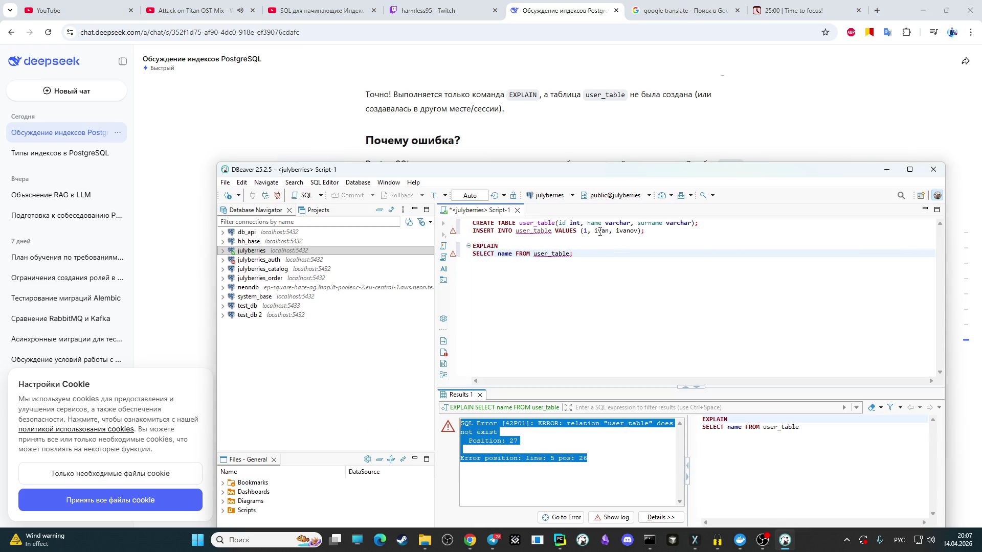
pyautogui.click(582, 225)
pyautogui.write(',')
pyautogui.press('Return')
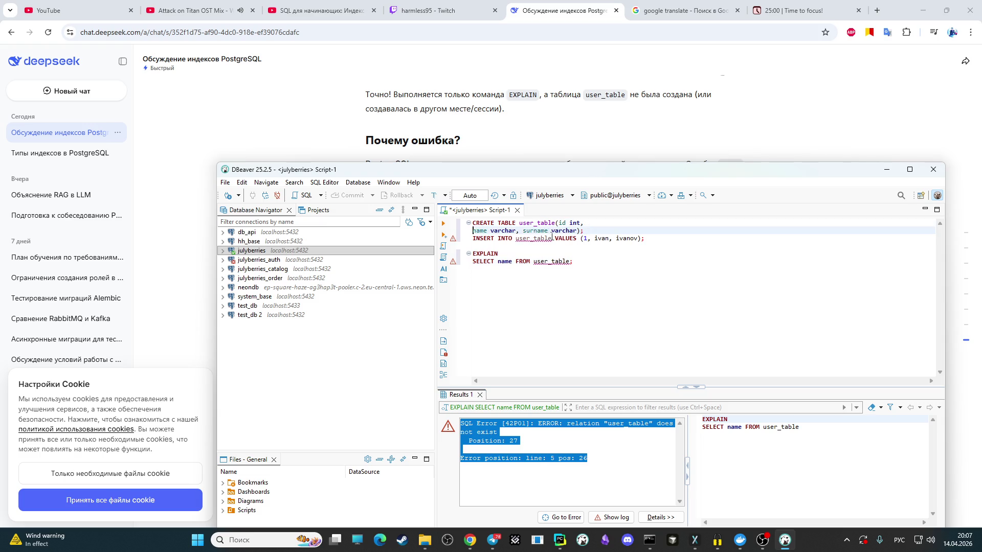
pyautogui.click(522, 231)
pyautogui.press('Return')
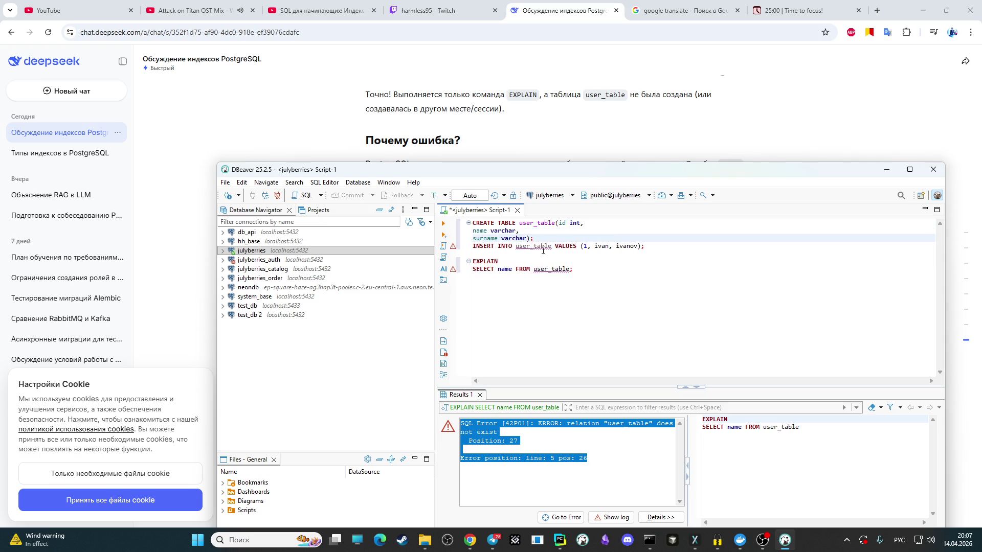
pyautogui.hotkey('ctrl', 'z')
pyautogui.hotkey('ctrl', 'z')
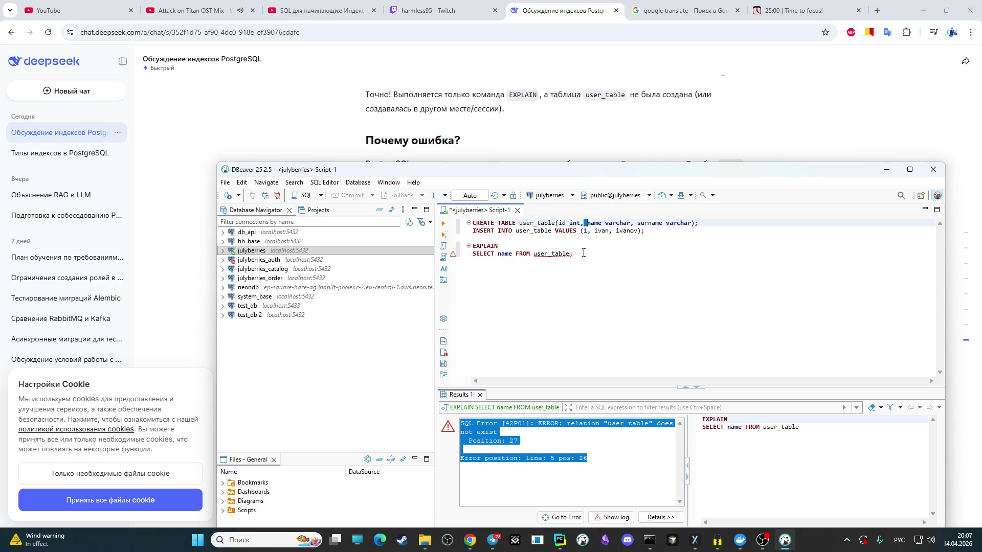
# Step: Insert a space after user_table in CREATE TABLE and return to the DeepSeek chat
pyautogui.click(593, 258)
pyautogui.hotkey('ctrl', 'a')
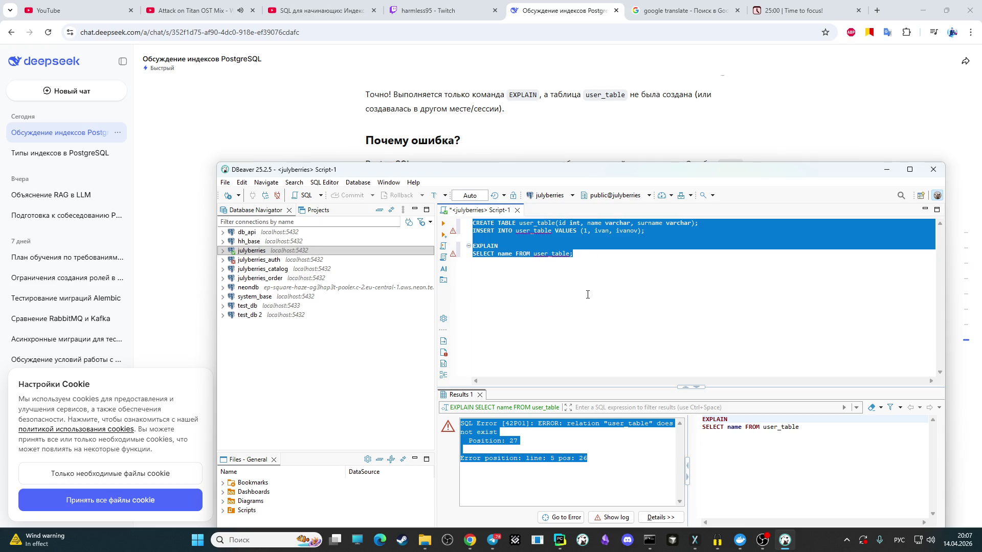
pyautogui.click(768, 108)
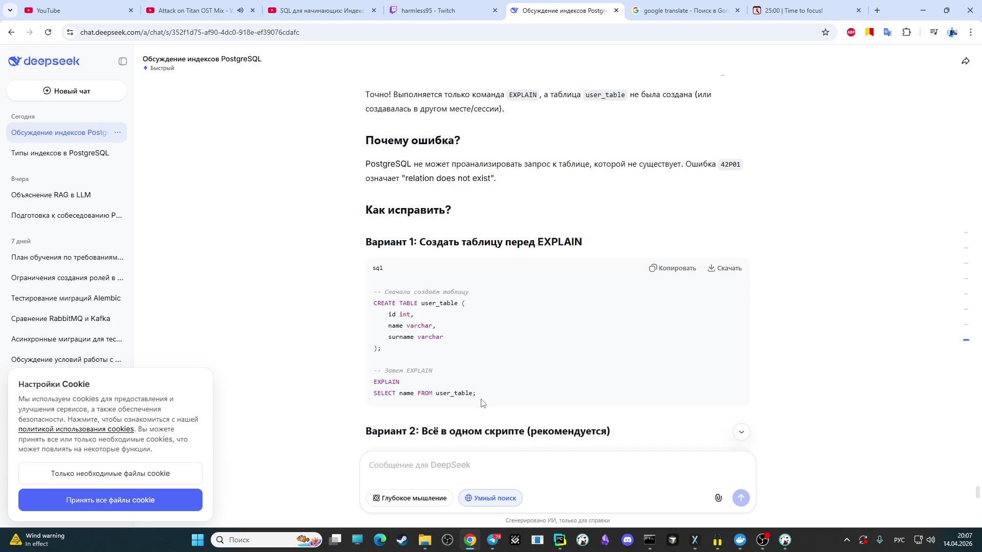
pyautogui.click(784, 543)
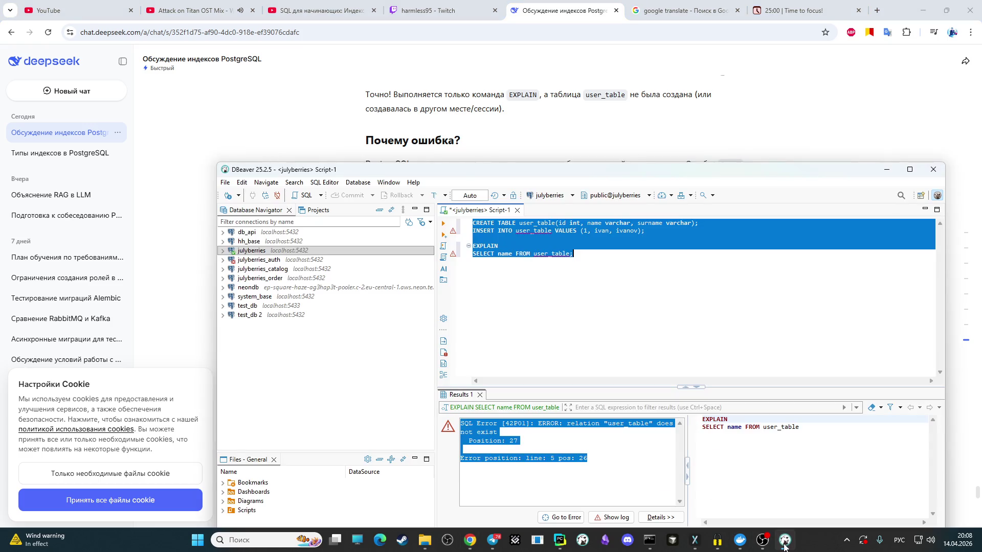
pyautogui.click(633, 305)
pyautogui.click(556, 223)
pyautogui.click(579, 262)
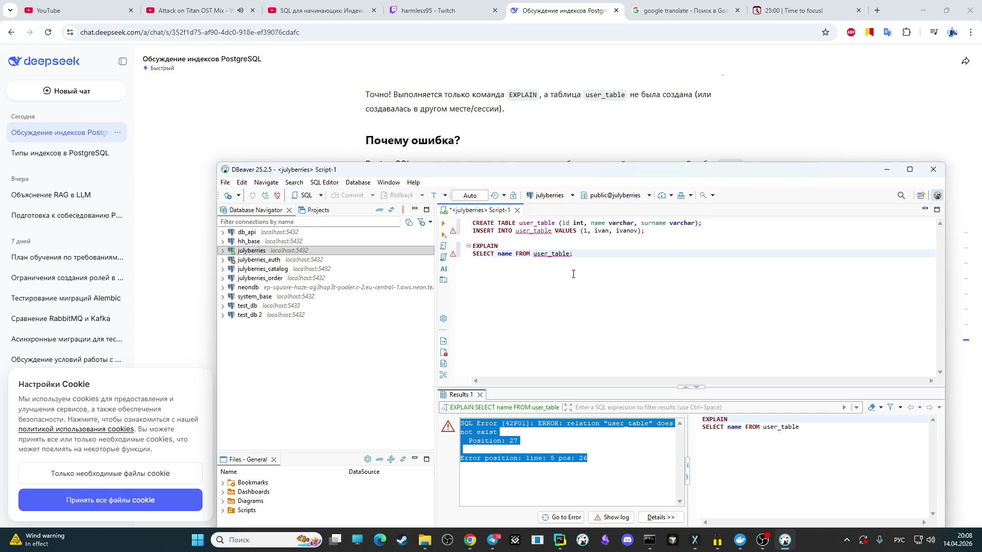
pyautogui.click(785, 112)
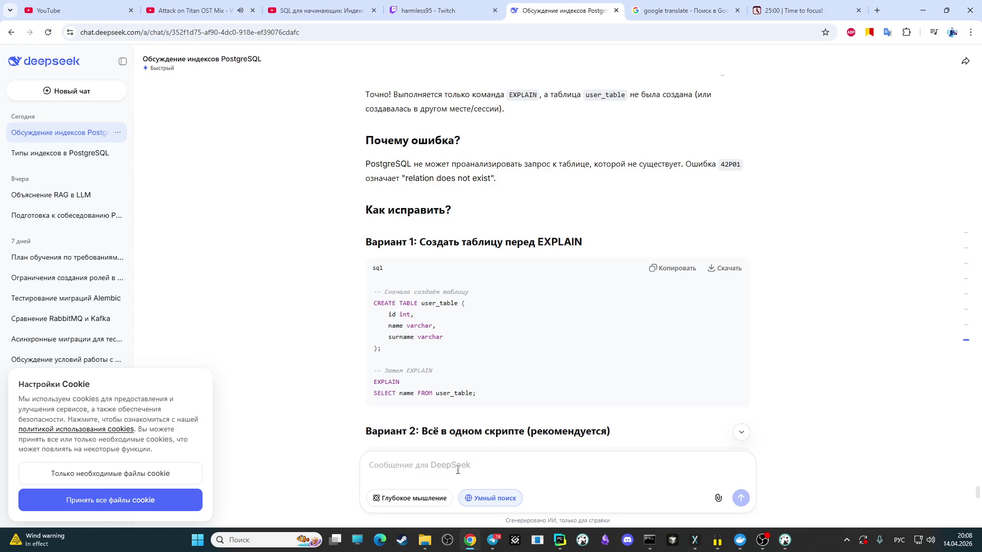
# Step: Copy the whole DBeaver script and send it to DeepSeek as a new message
pyautogui.hotkey('alt', 'Tab')
pyautogui.hotkey('ctrl', 'a')
pyautogui.hotkey('ctrl', 'c')
pyautogui.hotkey('alt', 'Tab')
pyautogui.click(514, 460)
pyautogui.hotkey('ctrl', 'v')
pyautogui.press('Return')
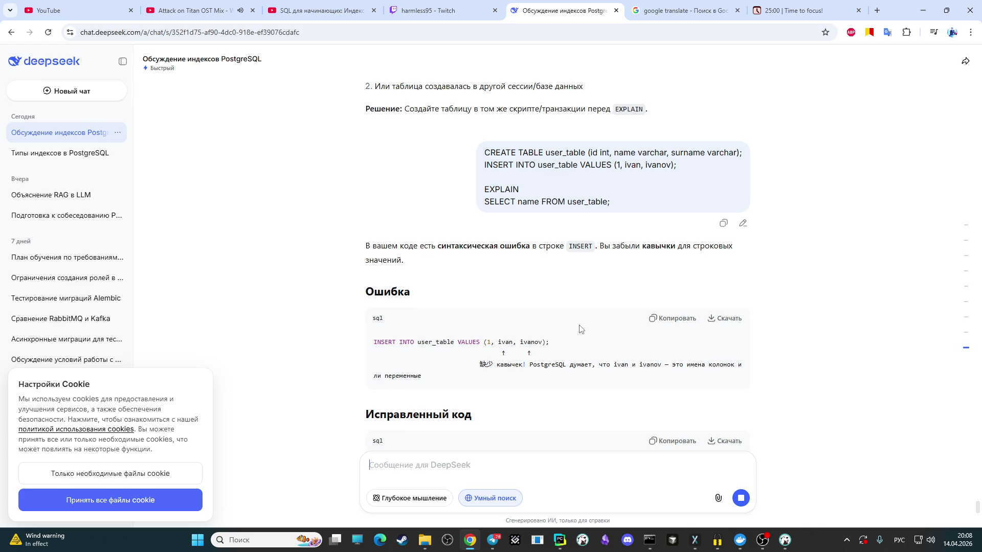
# Step: Lower the DBeaver window beside the reply and place the caret before ivan in the INSERT
pyautogui.click(785, 541)
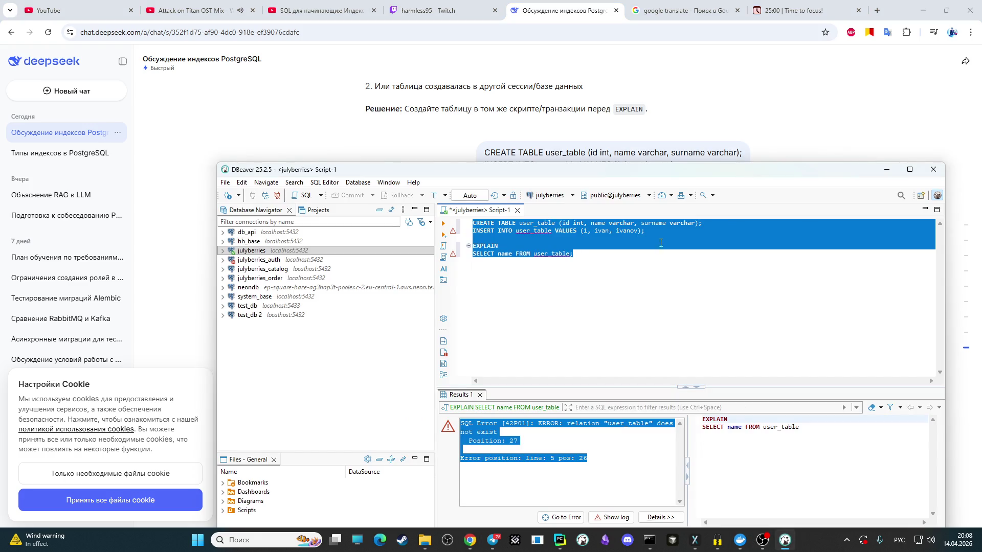
pyautogui.moveTo(710, 177); pyautogui.dragTo(713, 333)
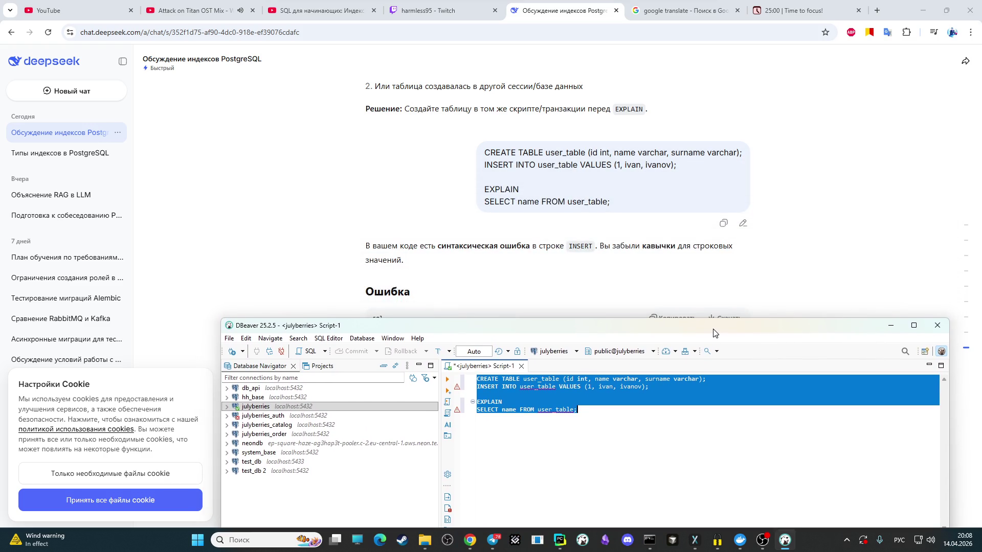
pyautogui.scroll(-2, 605, 260)
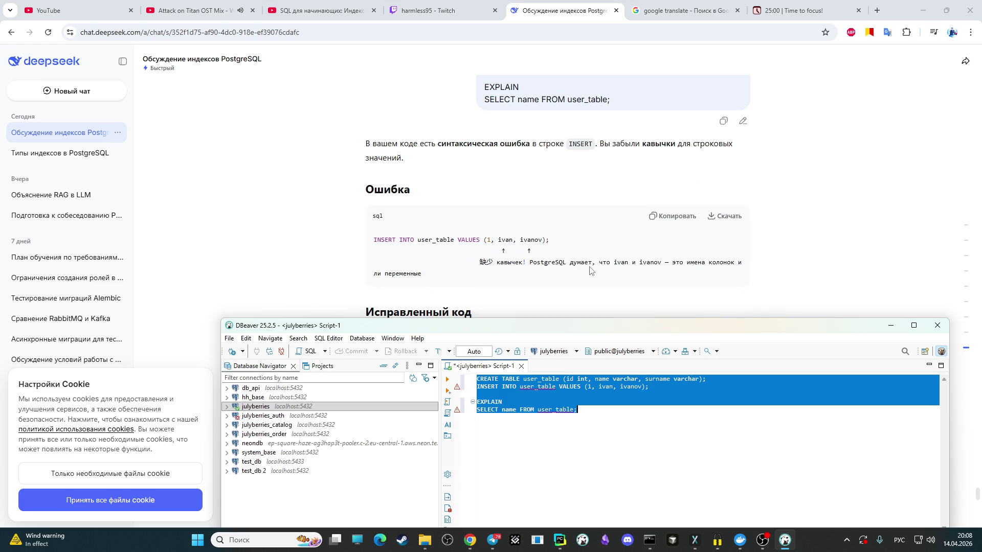
pyautogui.click(615, 426)
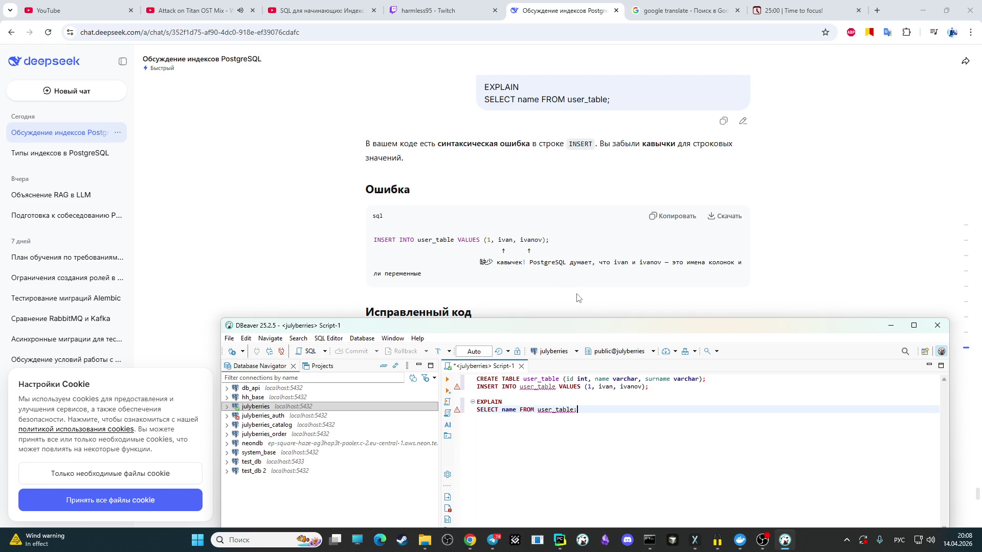
pyautogui.scroll(-2, 577, 298)
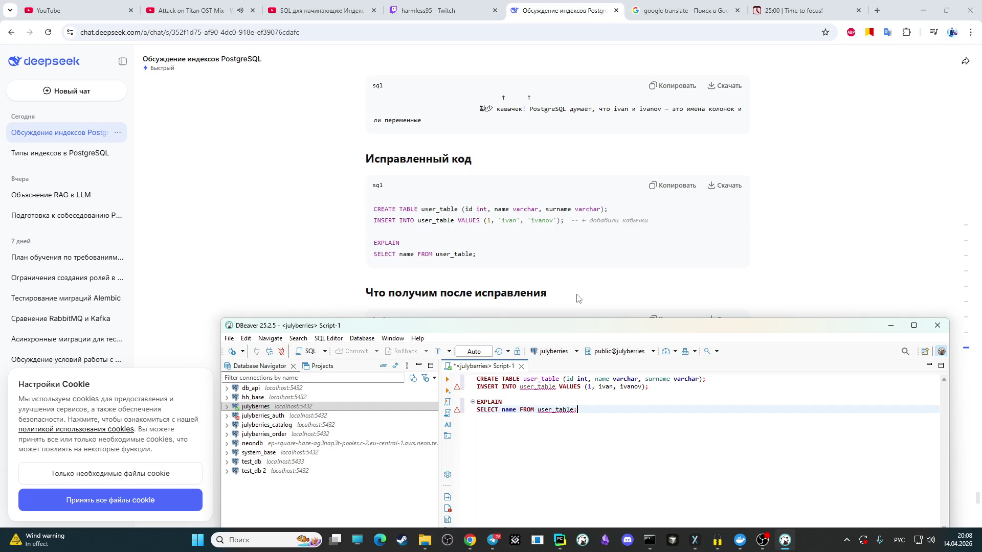
pyautogui.scroll(3, 578, 298)
pyautogui.click(599, 387)
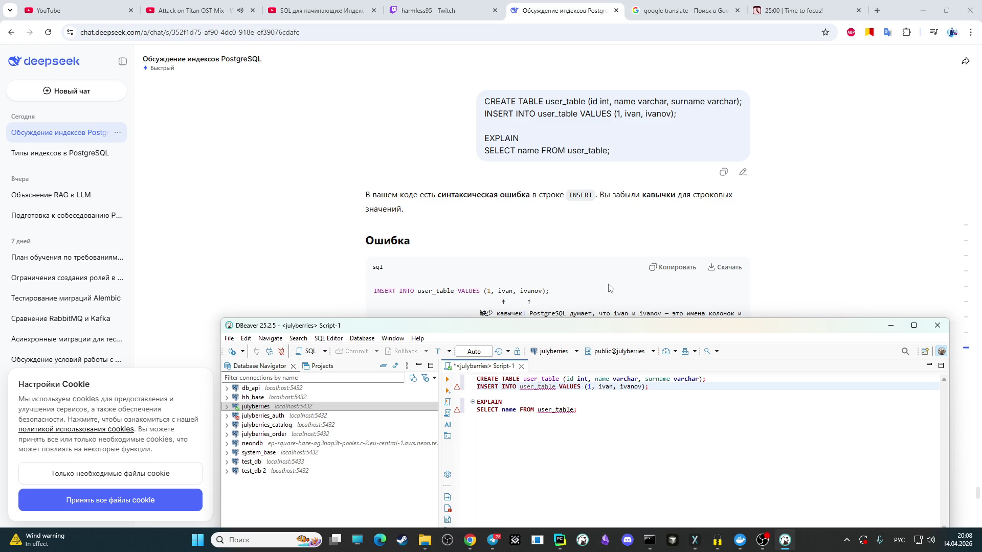
# Step: Quote 'ivan' and 'ivanov' in the INSERT, rerun the script and copy the user_table error
pyautogui.hotkey('alt', 'shift')
pyautogui.write("'ivan")
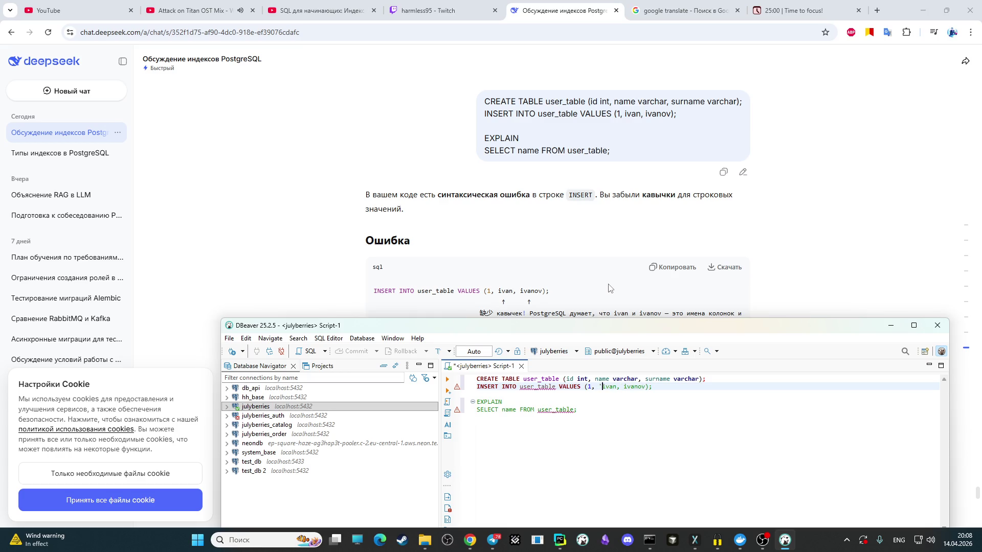
pyautogui.write("'")
pyautogui.press('Right')
pyautogui.write("', ")
pyautogui.write("'")
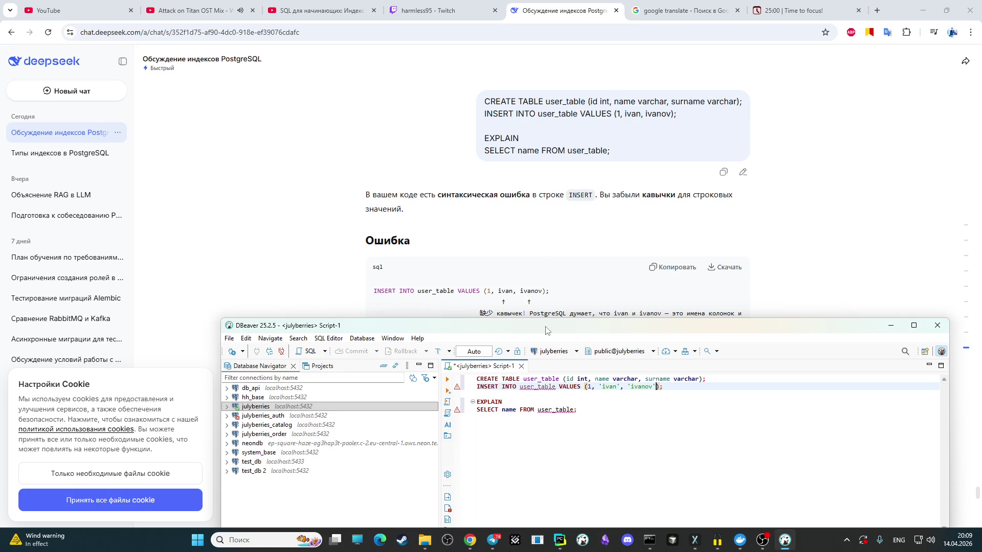
pyautogui.moveTo(545, 329); pyautogui.dragTo(484, 387)
pyautogui.scroll(-1, 482, 318)
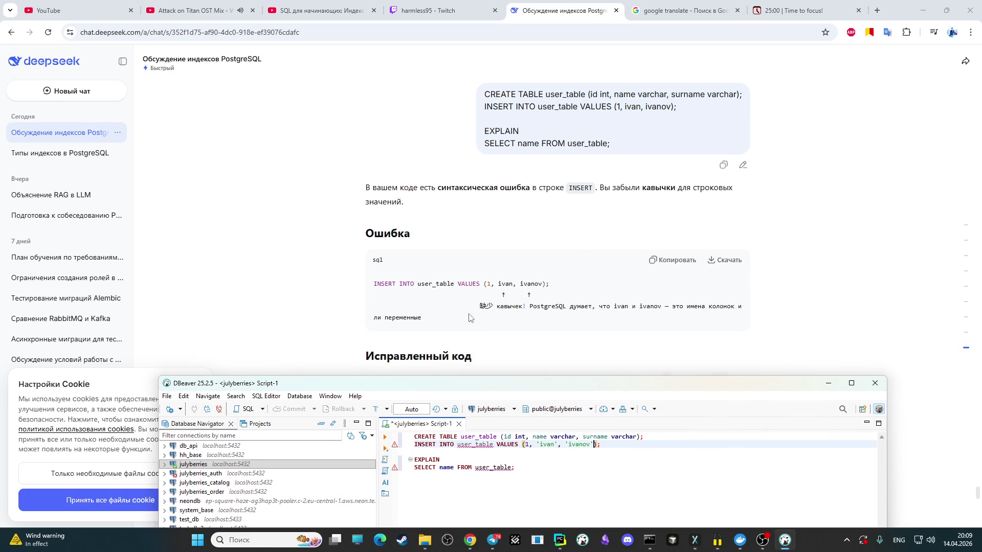
pyautogui.scroll(-2, 483, 318)
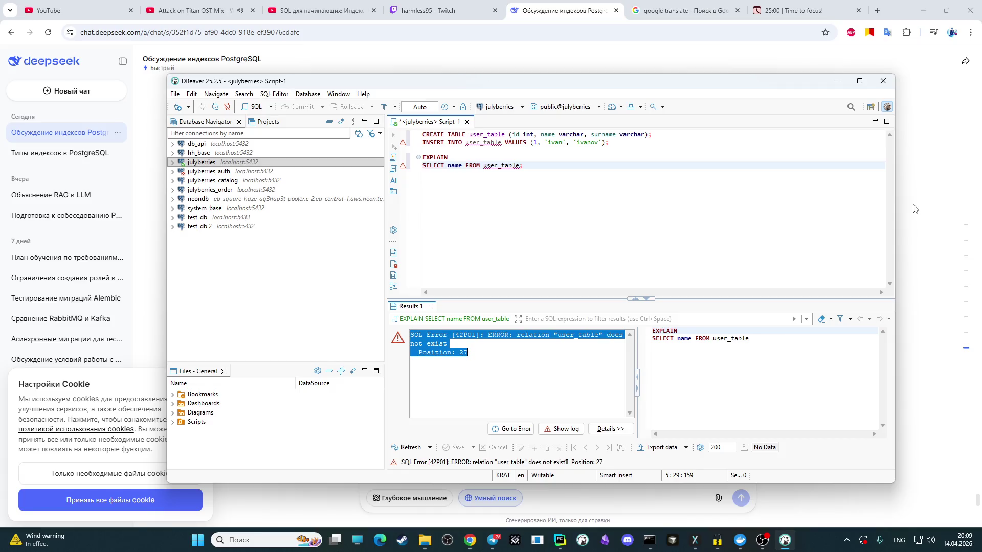
pyautogui.click(912, 209)
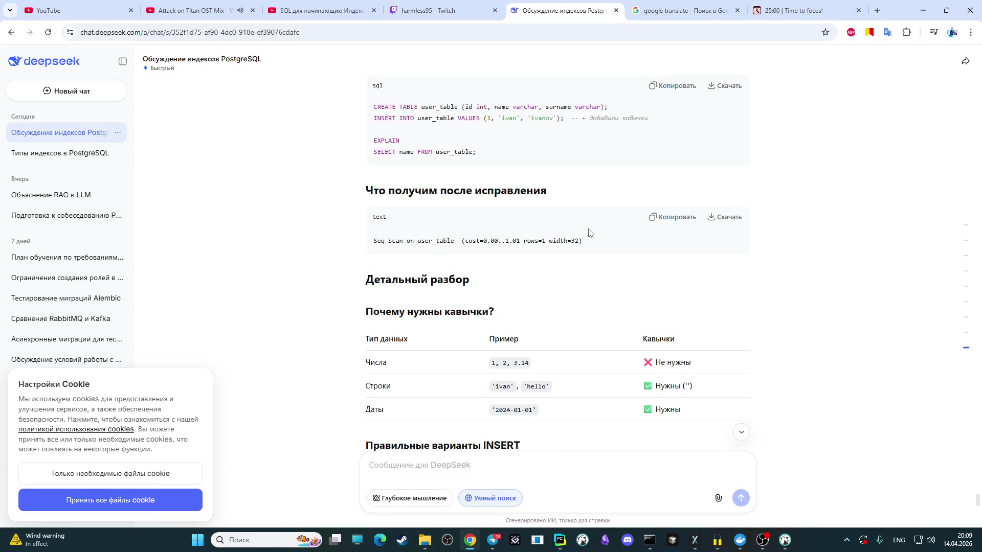
# Step: Send the copied user_table does not exist error to DeepSeek
pyautogui.click(460, 472)
pyautogui.hotkey('ctrl', 'v')
pyautogui.press('Return')
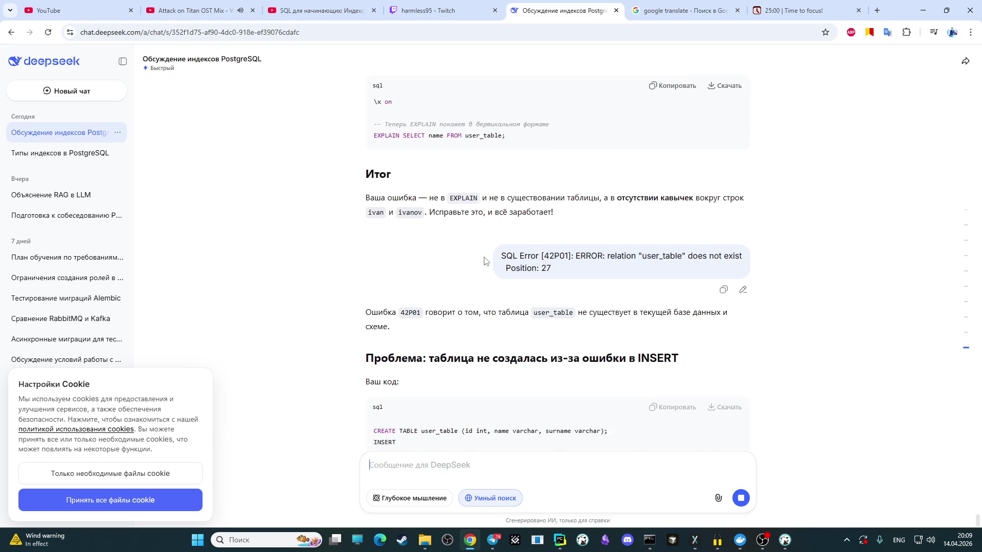
pyautogui.scroll(1, 484, 257)
pyautogui.scroll(-1, 484, 257)
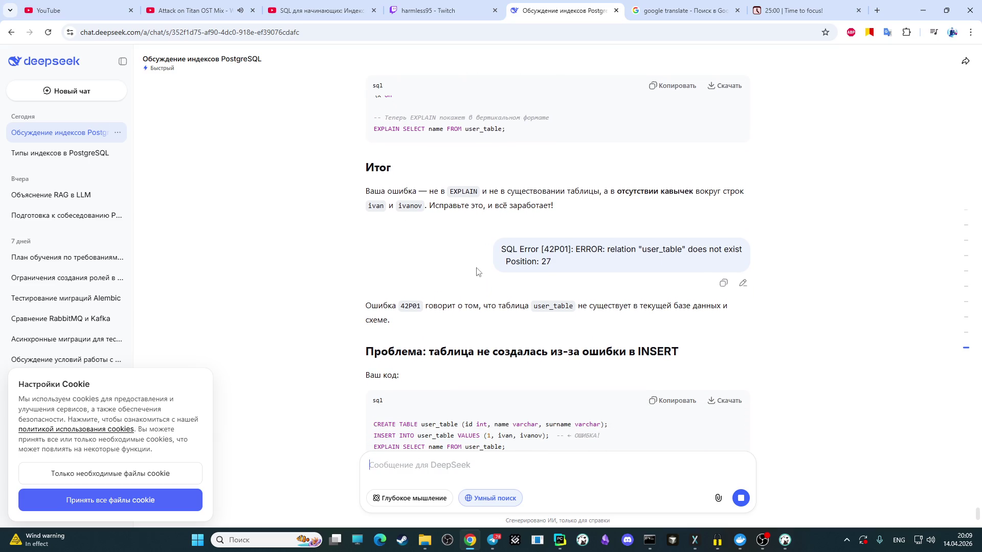
pyautogui.scroll(-1, 476, 271)
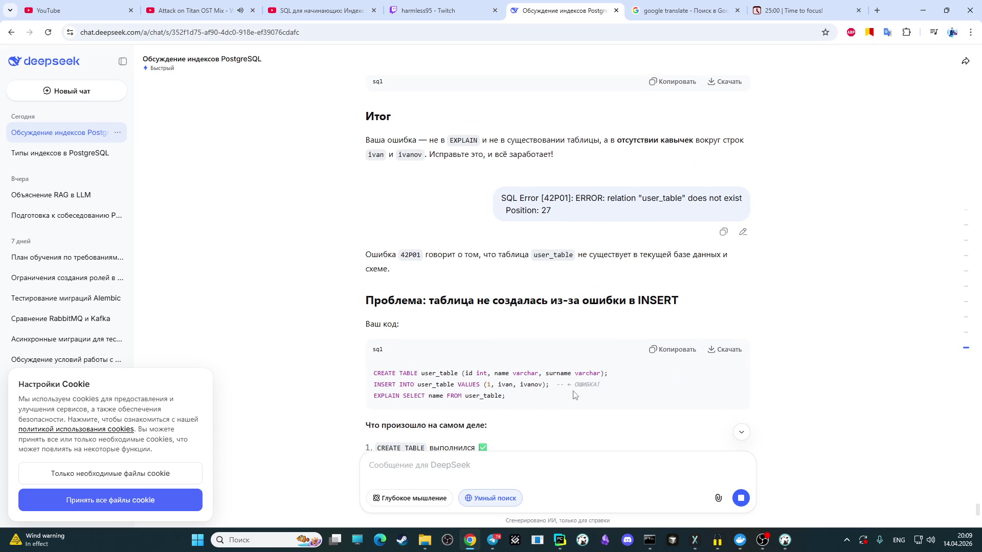
# Step: Copy the quoted script from DBeaver and paste it into the DeepSeek message box
pyautogui.click(784, 540)
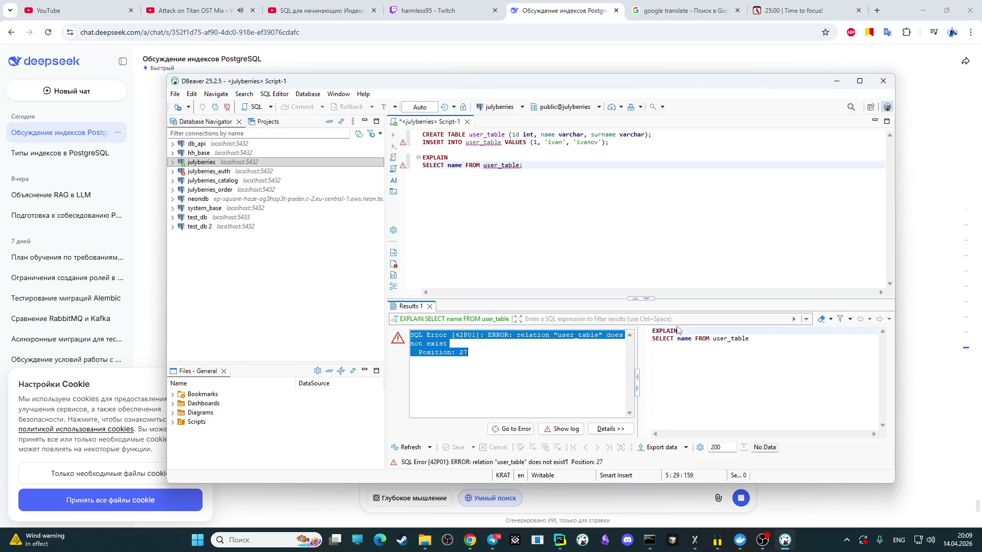
pyautogui.click(600, 212)
pyautogui.hotkey('ctrl', 'a')
pyautogui.click(933, 264)
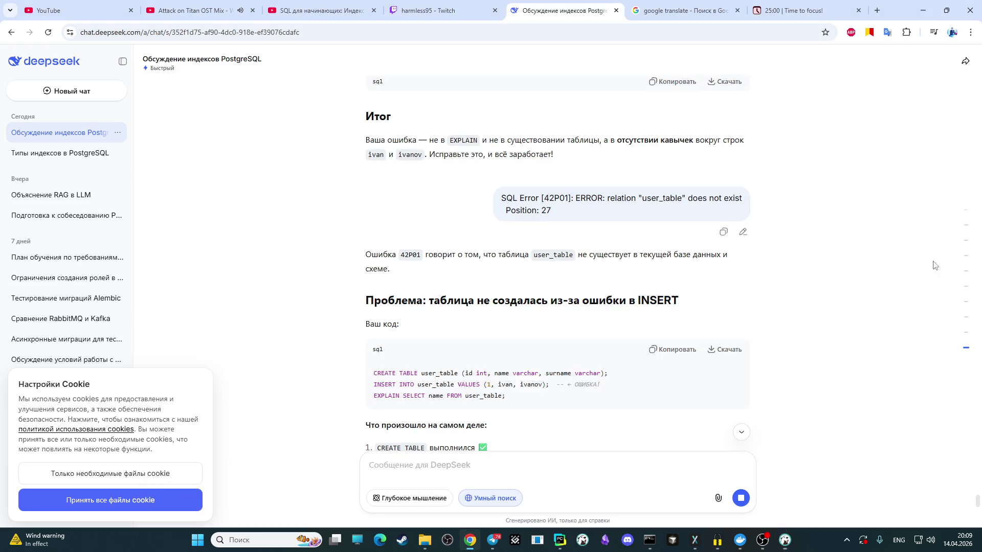
pyautogui.hotkey('ctrl', 'v')
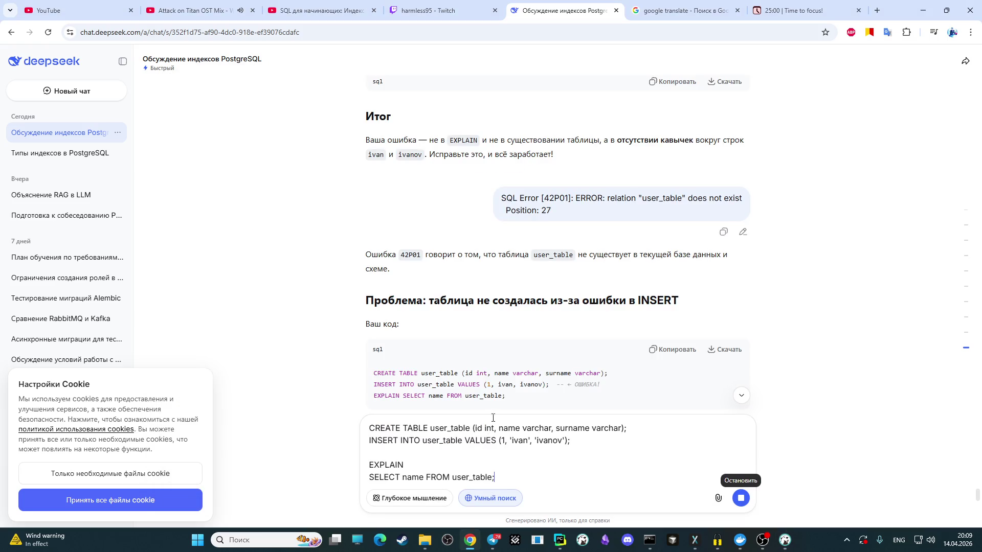
pyautogui.scroll(-3, 543, 366)
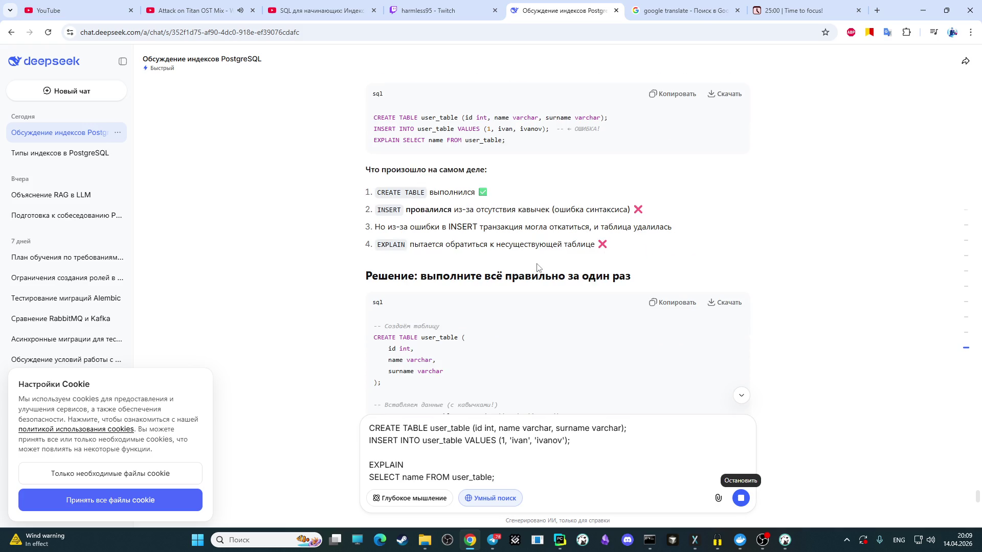
pyautogui.scroll(1, 502, 286)
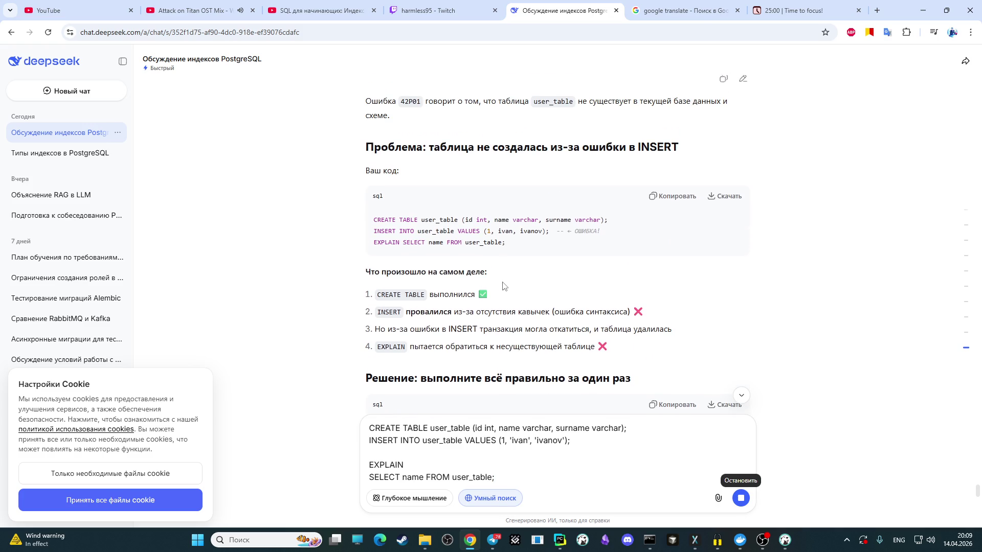
pyautogui.scroll(-1, 502, 286)
pyautogui.scroll(-1, 500, 287)
pyautogui.scroll(-1, 497, 290)
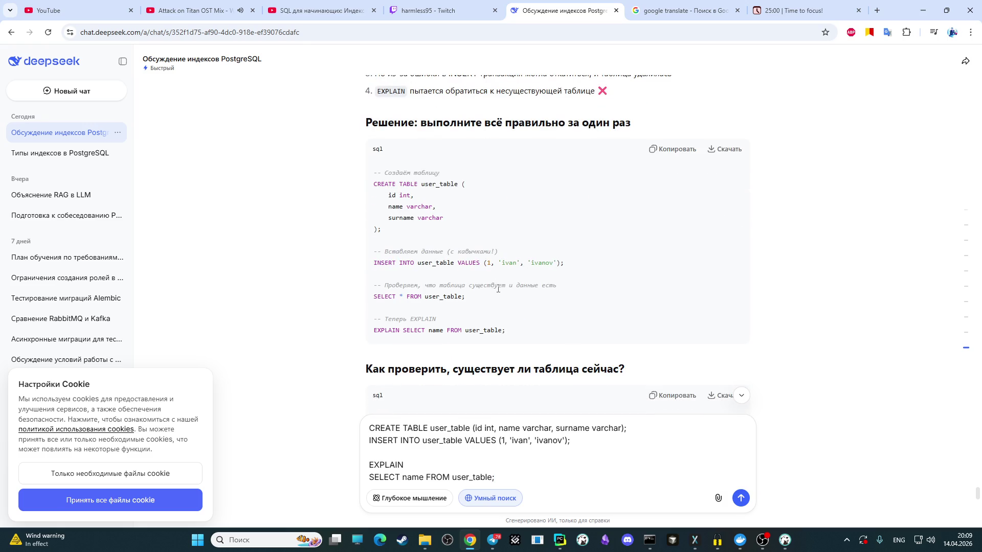
pyautogui.scroll(-1, 497, 289)
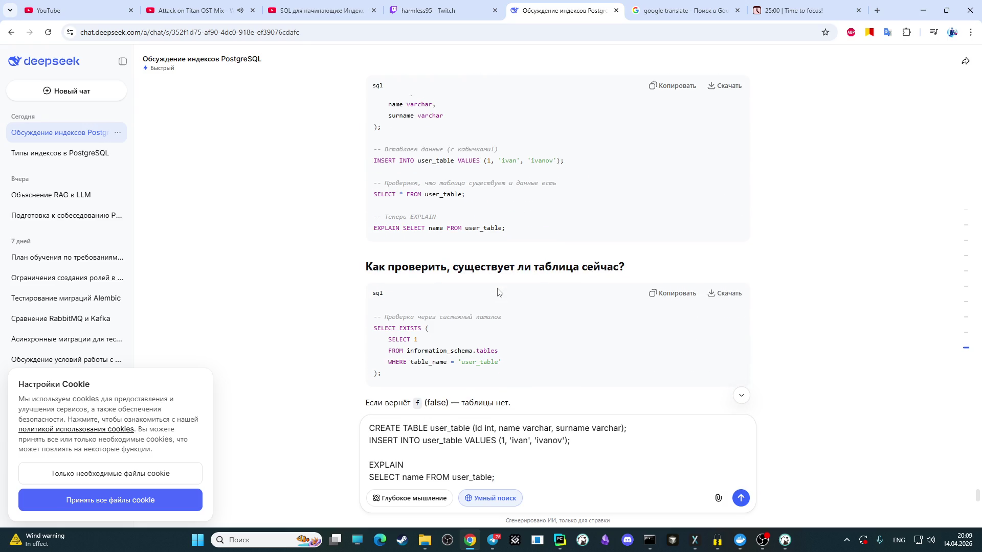
pyautogui.scroll(-2, 498, 293)
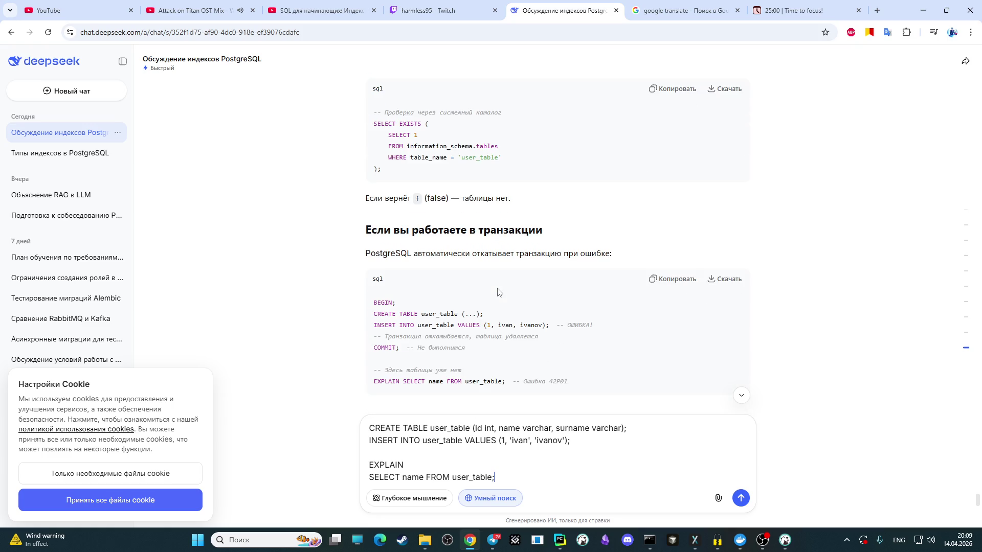
pyautogui.scroll(-2, 498, 293)
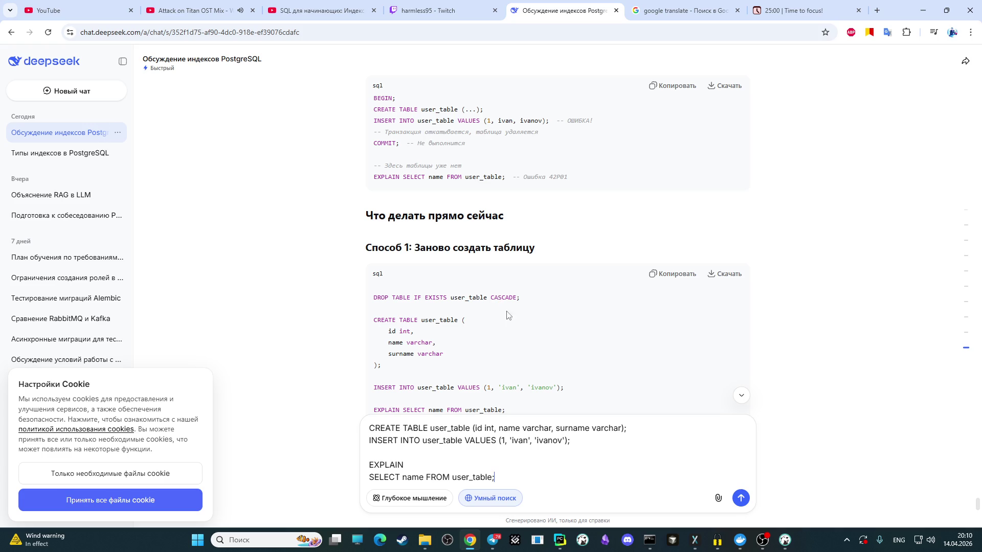
# Step: Send the corrected script and get DeepSeek's confirmation that it is syntactically correct
pyautogui.press('Return')
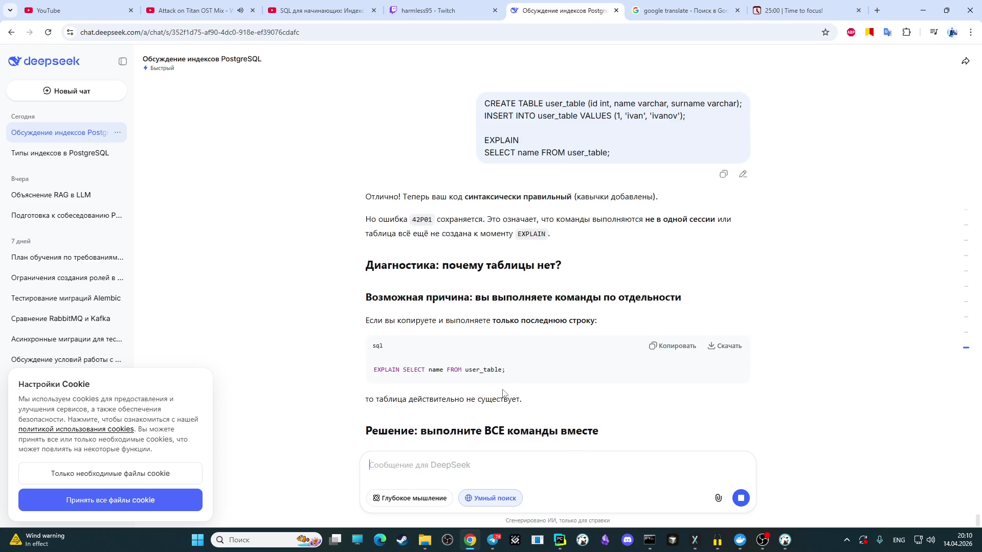
pyautogui.scroll(2, 503, 394)
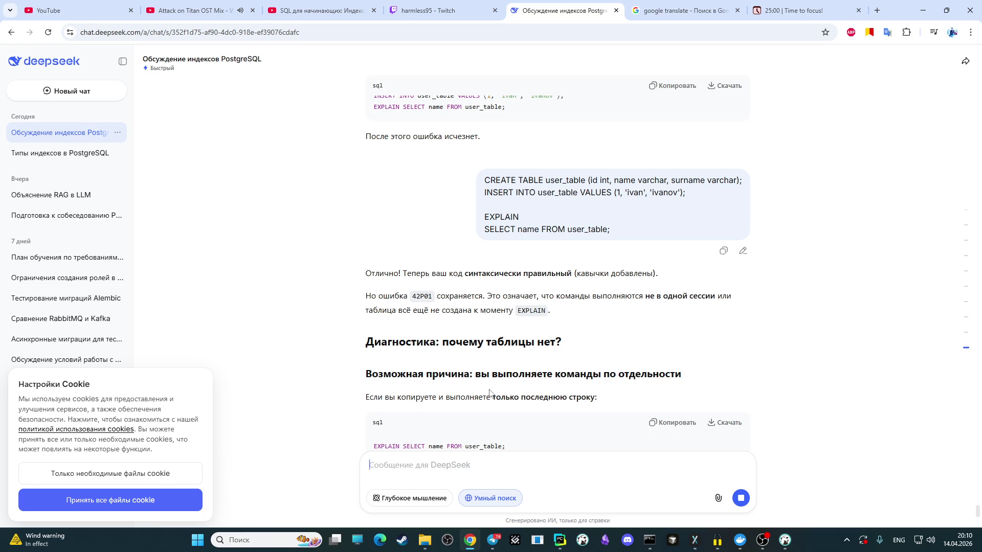
pyautogui.scroll(-1, 487, 394)
pyautogui.scroll(-1, 483, 393)
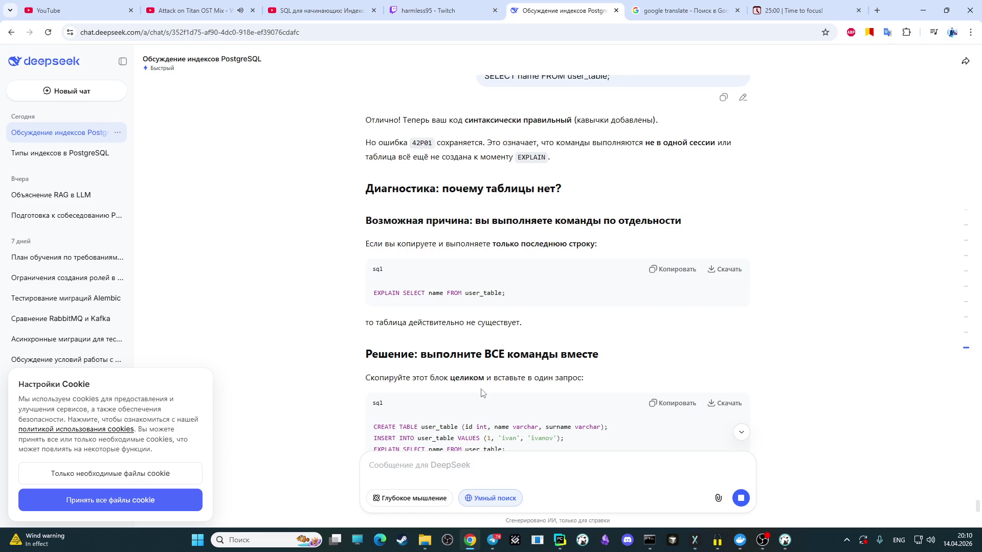
pyautogui.scroll(-1, 480, 392)
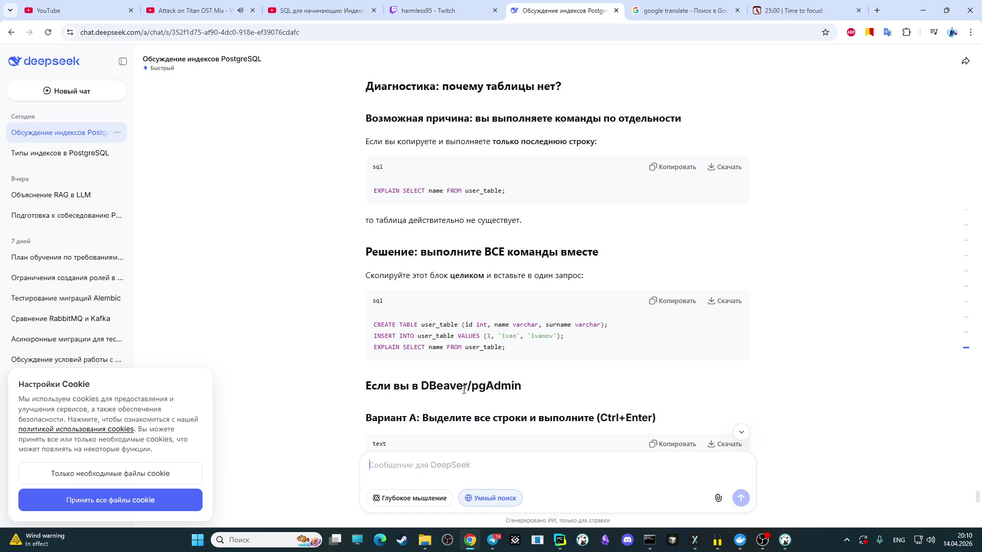
pyautogui.scroll(-2, 464, 390)
pyautogui.scroll(-3, 463, 392)
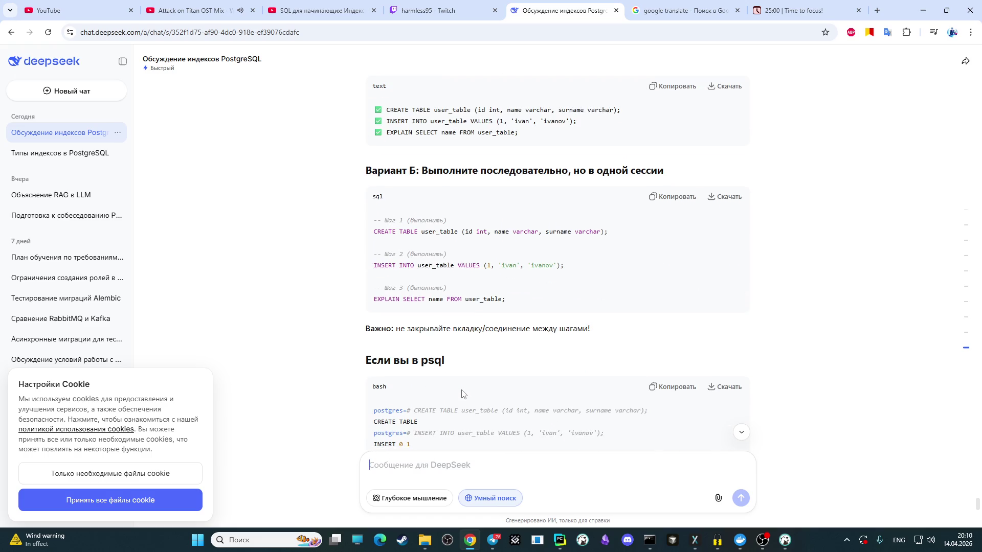
pyautogui.scroll(-2, 463, 394)
pyautogui.scroll(-1, 462, 395)
pyautogui.scroll(1, 462, 394)
pyautogui.scroll(3, 465, 376)
pyautogui.scroll(2, 468, 345)
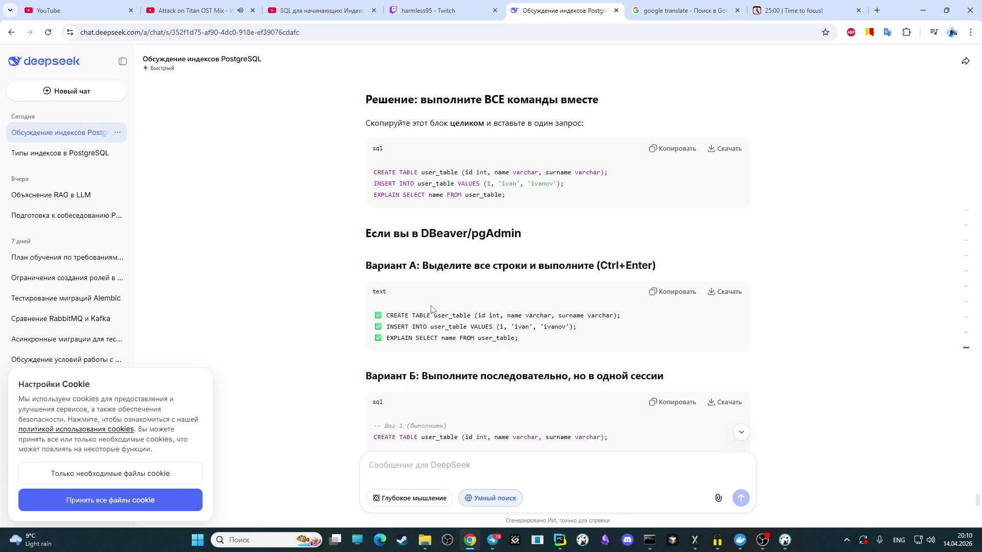
pyautogui.scroll(1, 431, 308)
pyautogui.scroll(2, 430, 310)
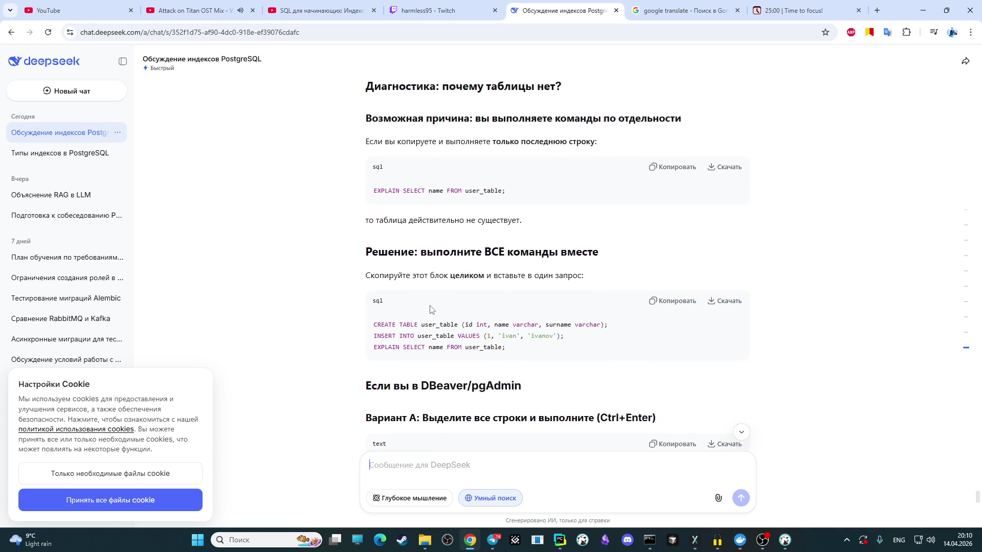
pyautogui.scroll(1, 430, 310)
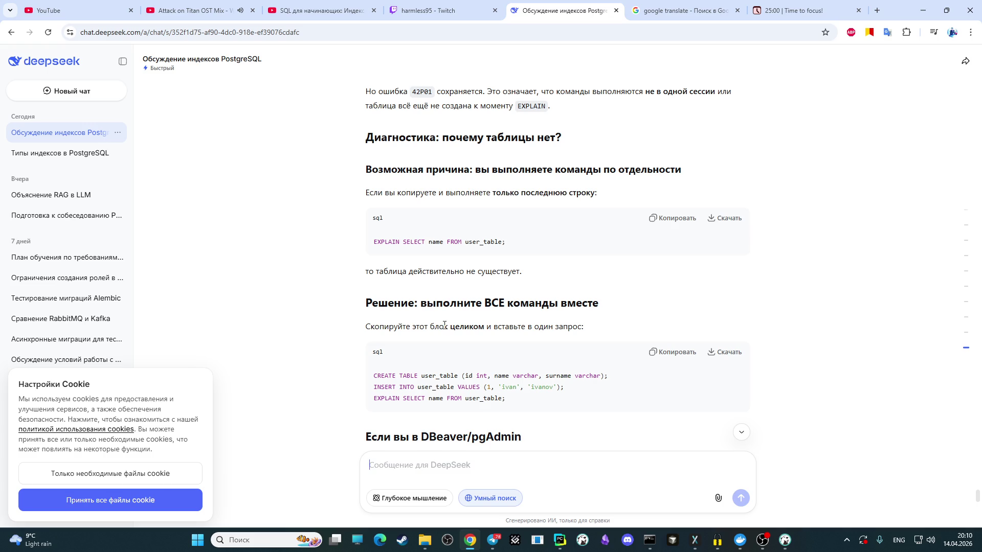
pyautogui.scroll(-1, 441, 322)
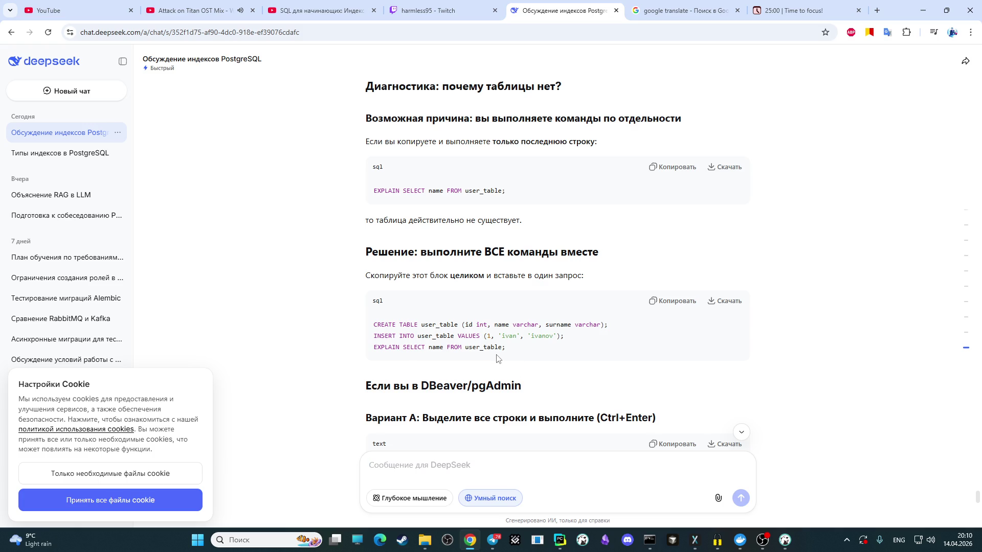
pyautogui.scroll(-2, 494, 358)
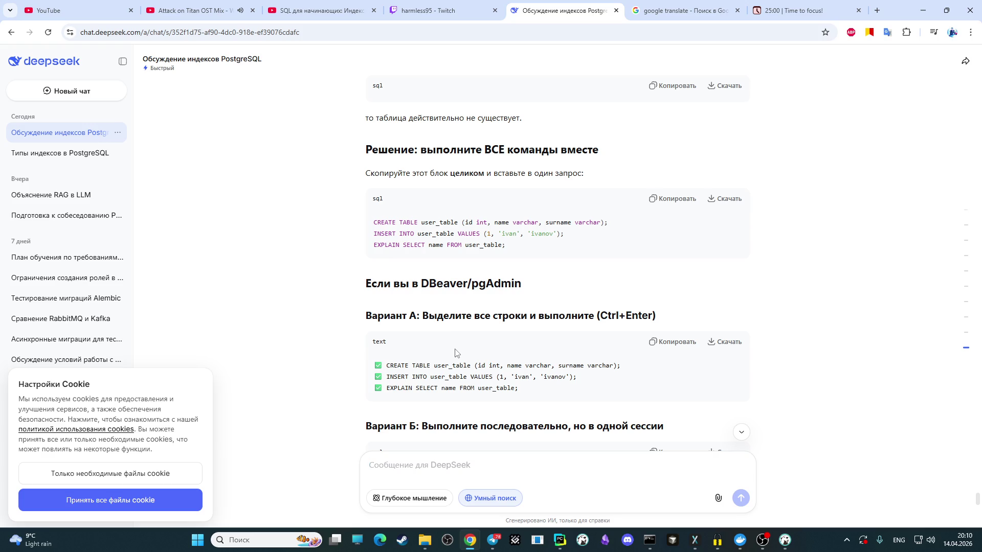
pyautogui.scroll(-2, 455, 355)
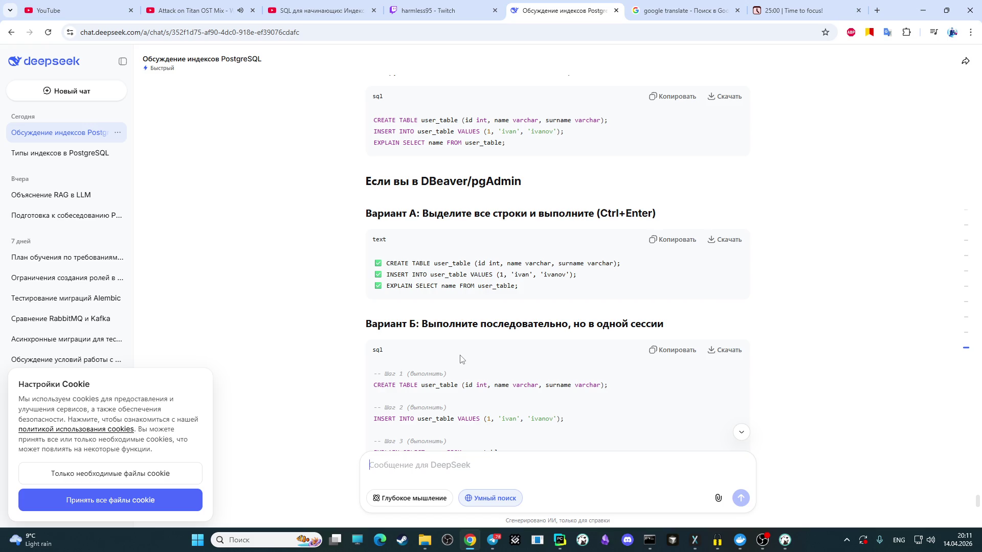
pyautogui.scroll(-1, 461, 359)
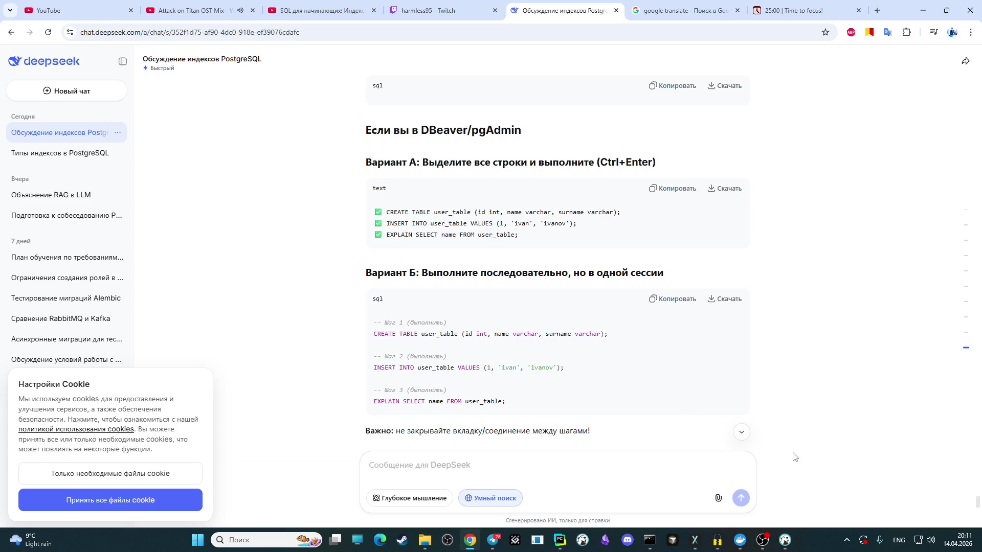
# Step: Bring the DBeaver script window forward over the DeepSeek reply
pyautogui.click(784, 541)
# Step: Remove the INSERT, EXPLAIN and SELECT lines and run CREATE TABLE user_table alone
pyautogui.click(524, 165)
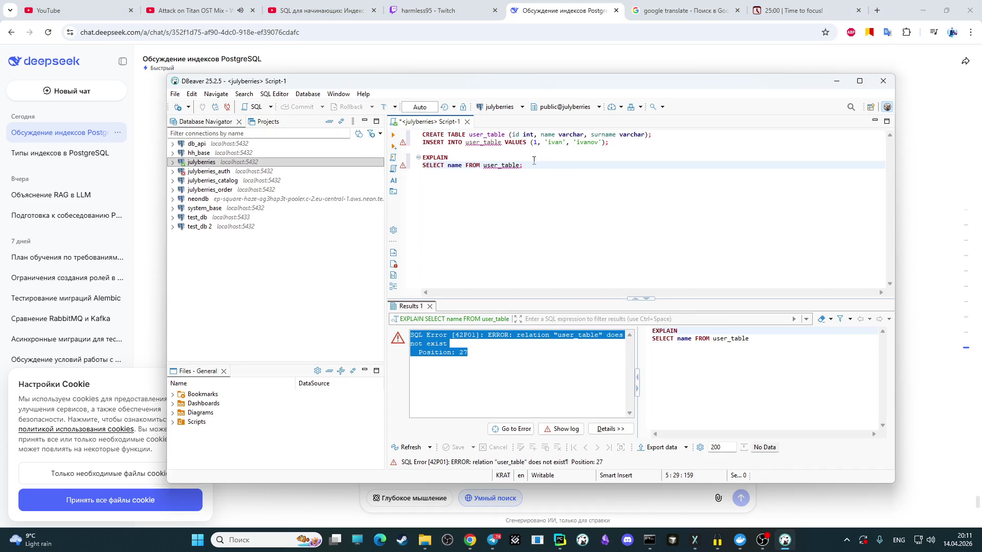
pyautogui.moveTo(524, 164)
pyautogui.mouseDown()
pyautogui.moveTo(385, 158)
pyautogui.moveTo(377, 145)
pyautogui.mouseUp()
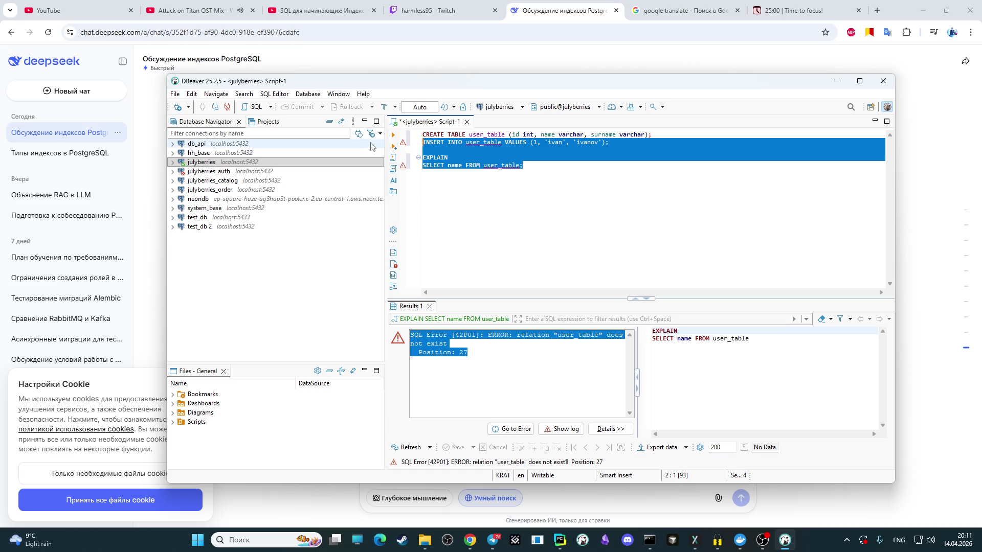
pyautogui.press('Delete')
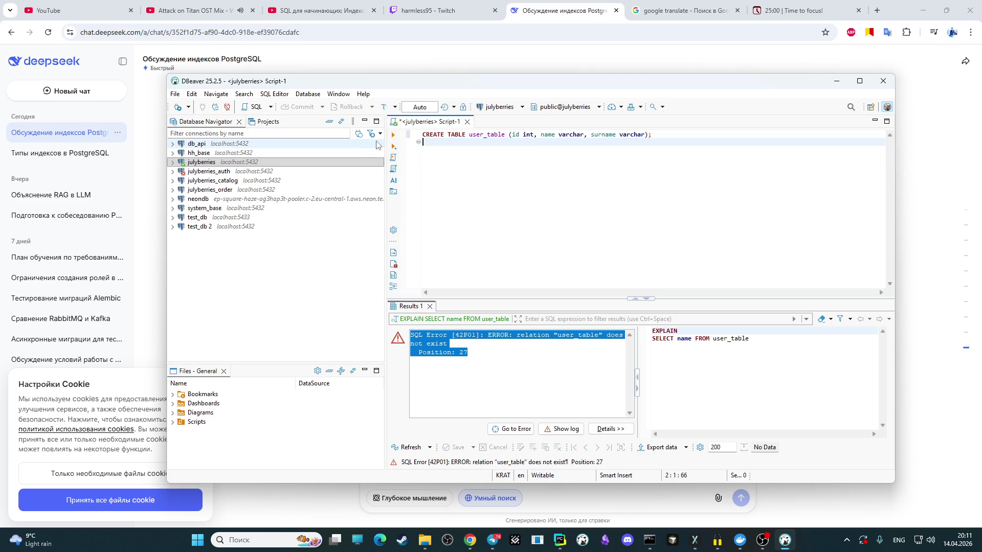
pyautogui.click(392, 136)
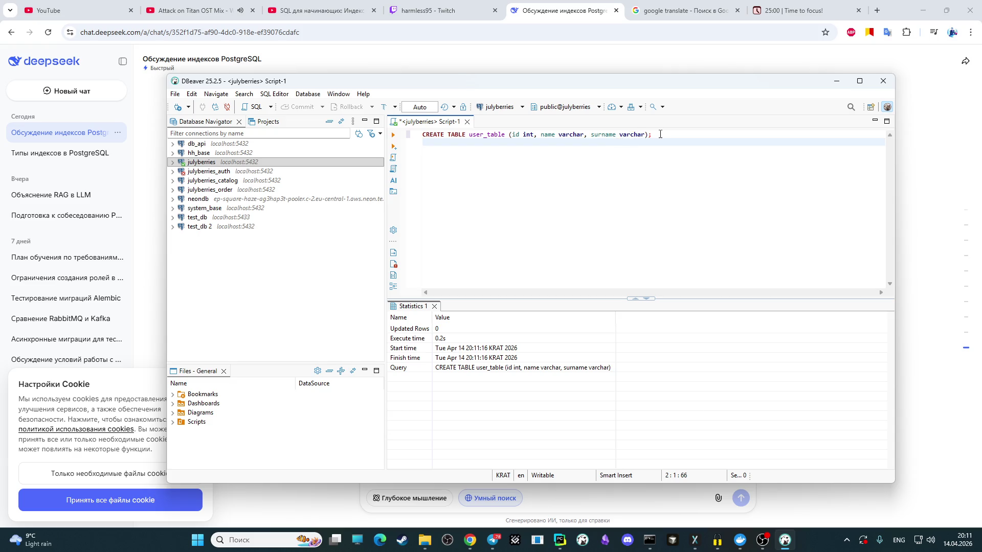
# Step: Restore the removed lines, run EXPLAIN to get the Seq Scan plan, and return to DeepSeek
pyautogui.write("INSERT INTO user_table VALUES (1, 'ivan', 'ivanov');  EXPLAIN SELECT name FROM user_table;")
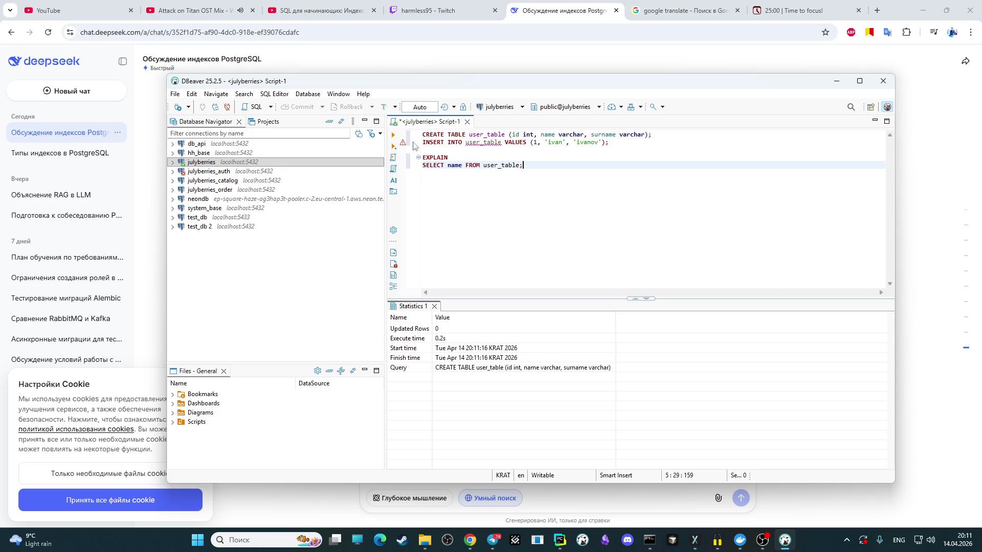
pyautogui.click(392, 136)
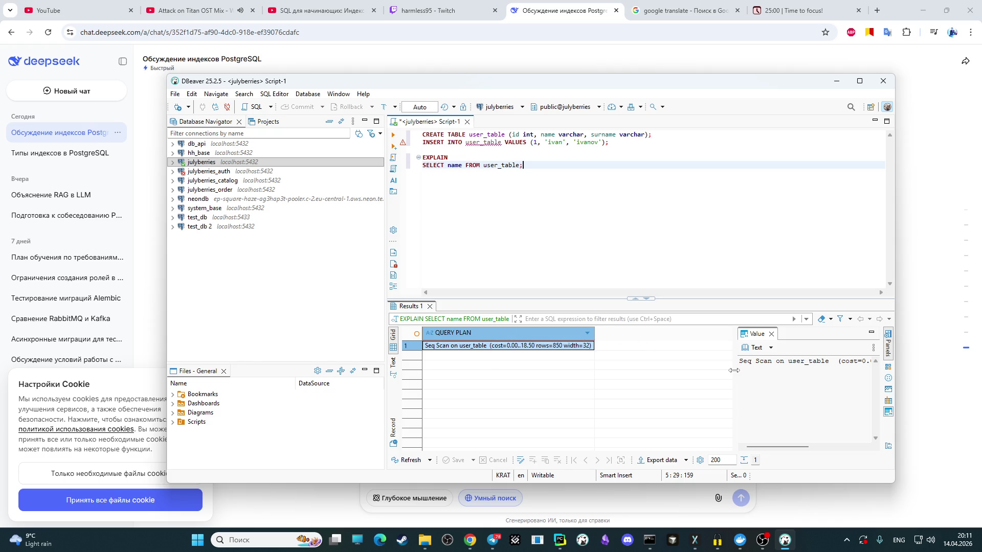
pyautogui.moveTo(733, 370); pyautogui.dragTo(685, 365)
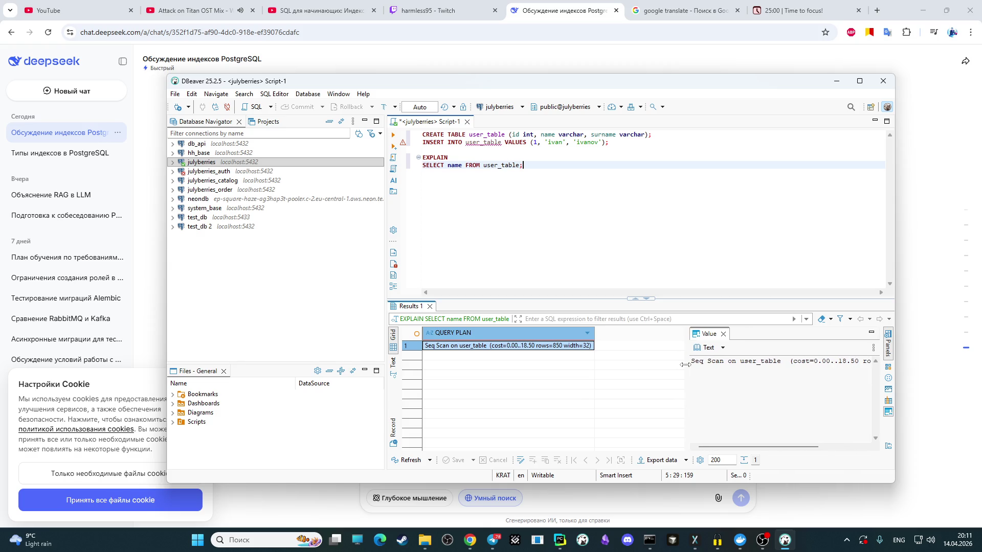
pyautogui.click(978, 502)
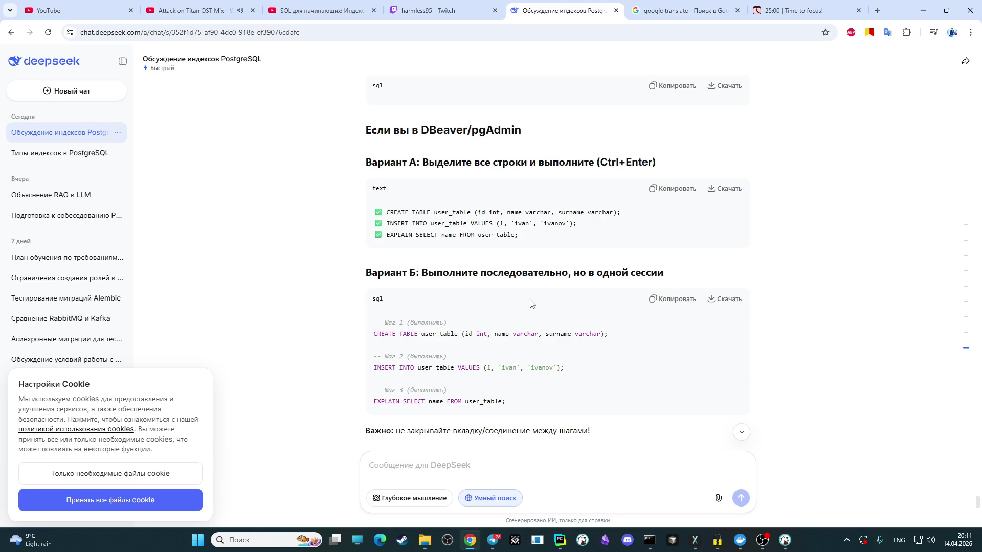
pyautogui.scroll(-1, 530, 304)
pyautogui.scroll(-2, 530, 304)
pyautogui.scroll(-1, 530, 305)
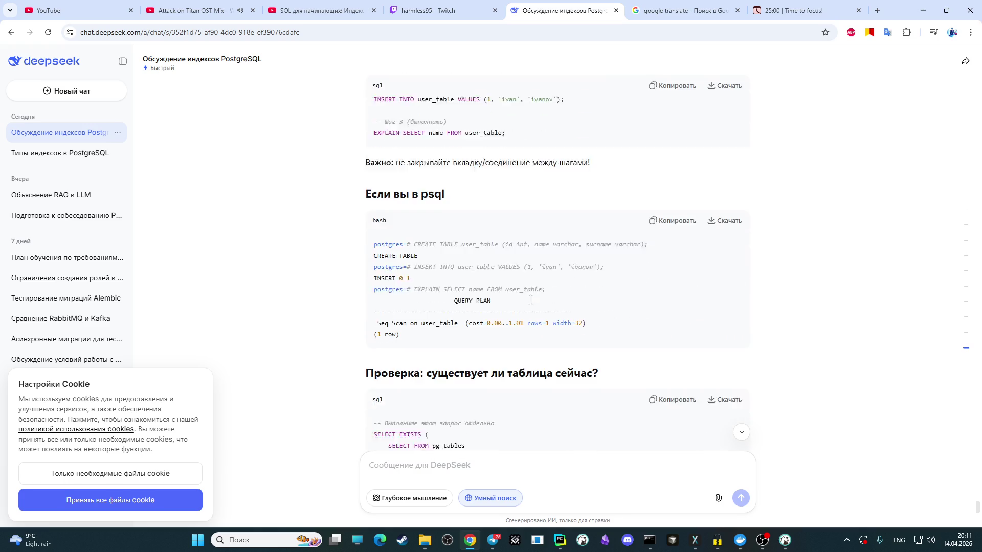
pyautogui.scroll(-1, 529, 305)
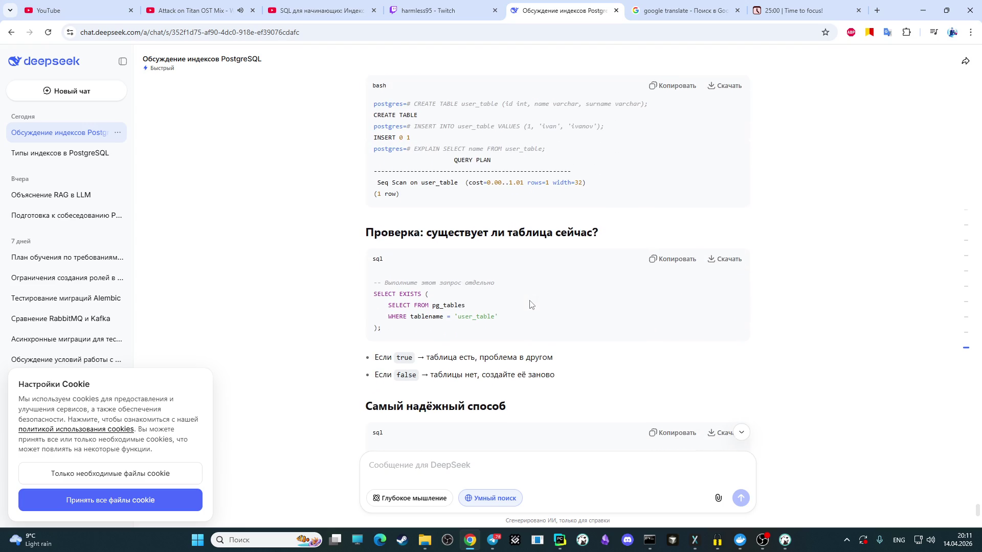
# Step: Switch back from the DeepSeek reply to the DBeaver window
pyautogui.hotkey('alt', 'Tab')
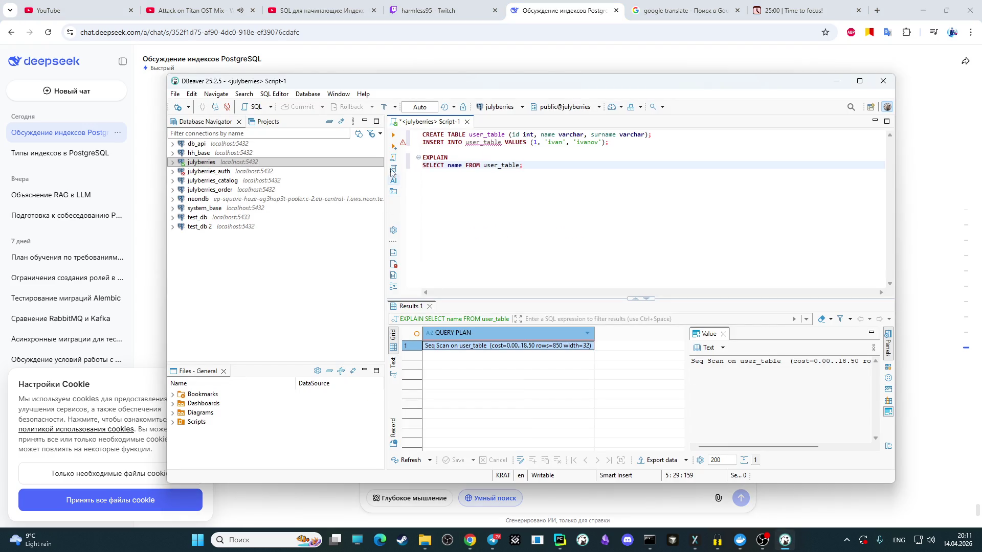
# Step: Check the script's connection and browse julyberries > public schema, finding no tables yet
pyautogui.click(498, 112)
pyautogui.click(600, 44)
pyautogui.doubleClick(201, 163)
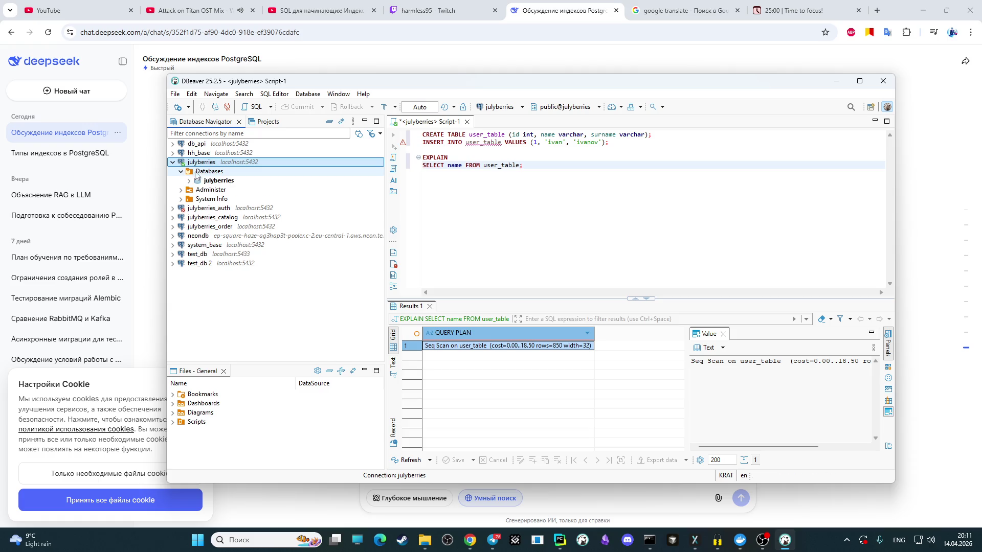
pyautogui.click(190, 183)
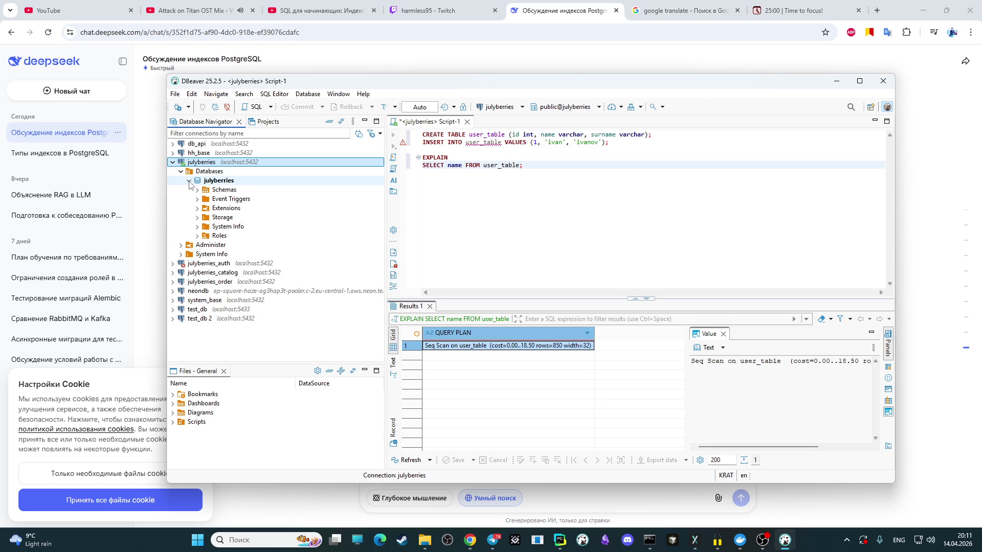
pyautogui.doubleClick(218, 181)
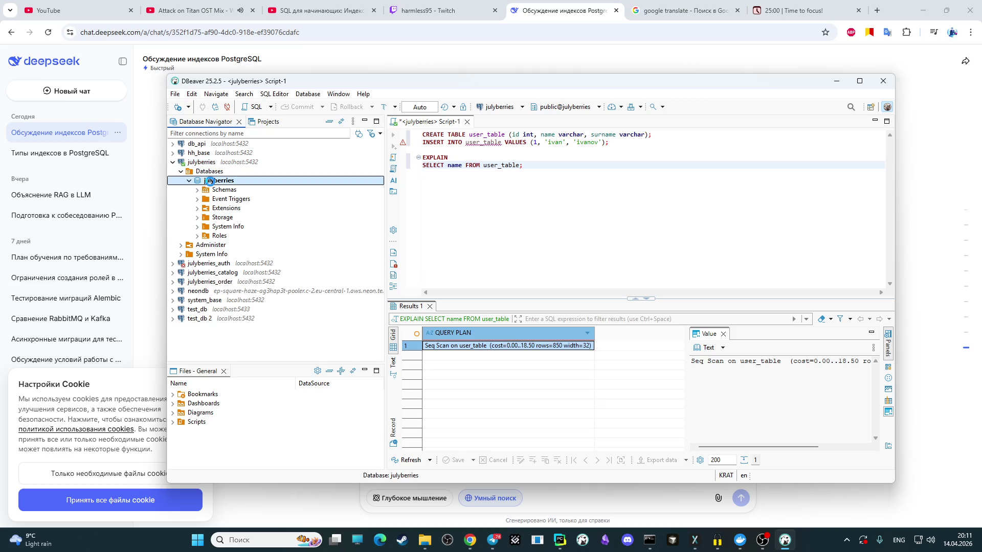
pyautogui.doubleClick(479, 239)
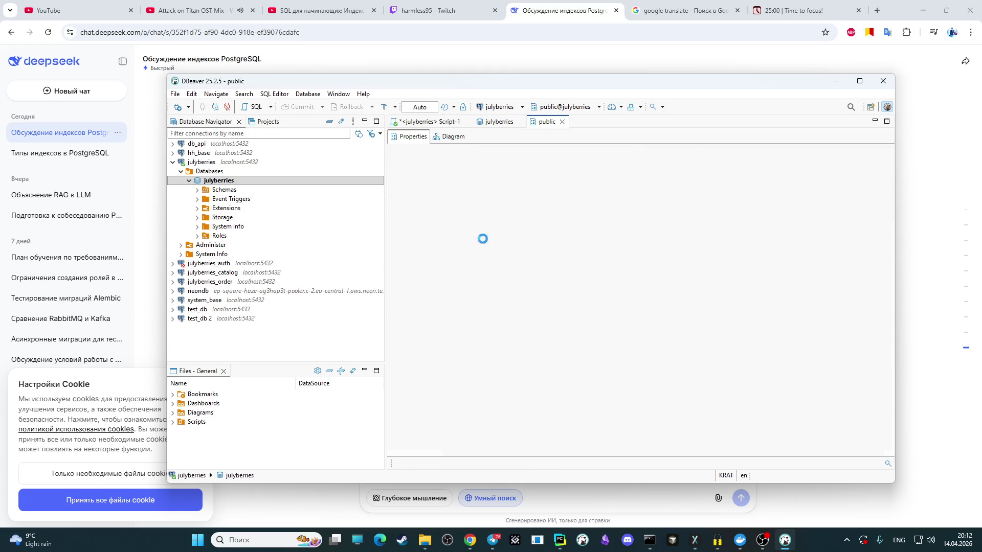
pyautogui.click(561, 121)
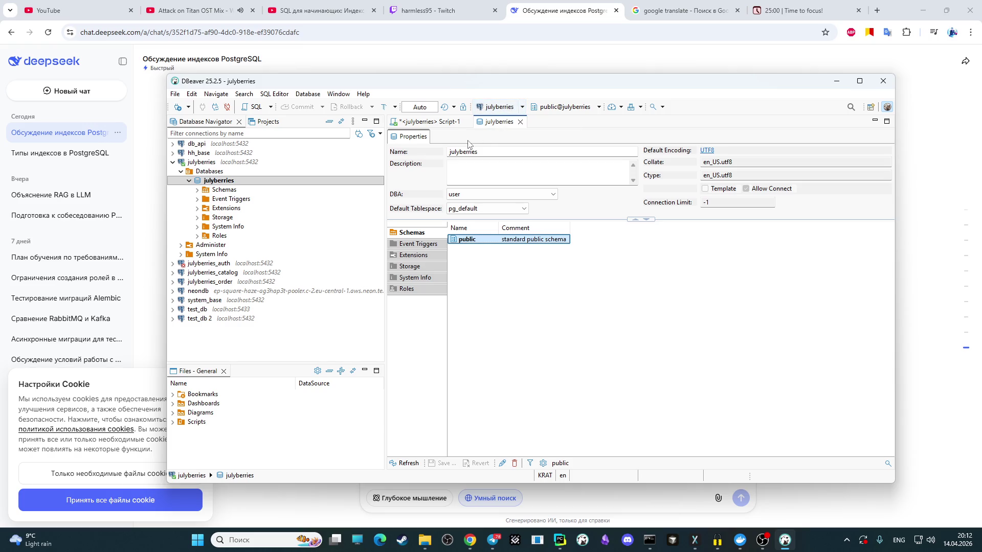
# Step: Reopen the public schema, open user_table with id, name, surname columns, and return to Script-1
pyautogui.click(443, 123)
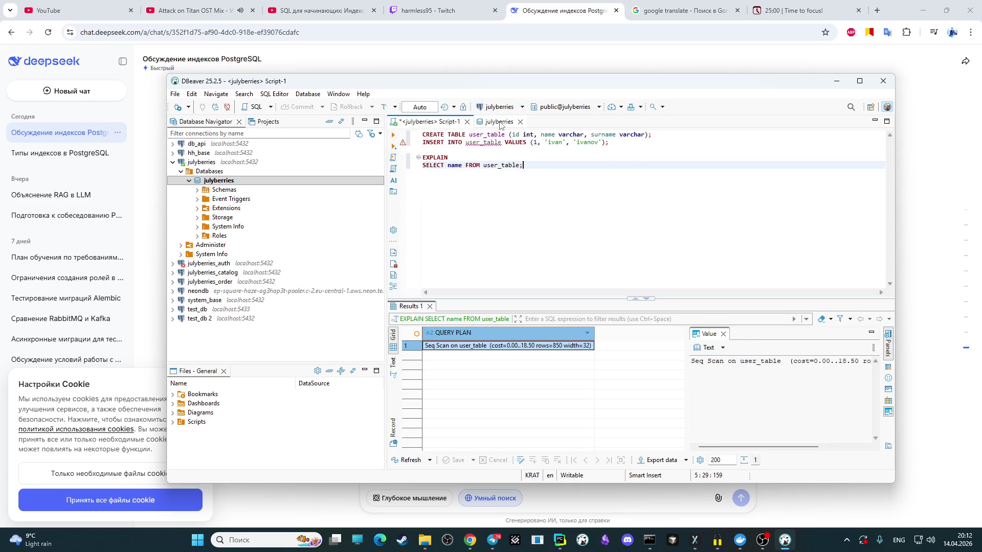
pyautogui.click(502, 123)
pyautogui.click(409, 464)
pyautogui.doubleClick(464, 241)
pyautogui.moveTo(546, 122)
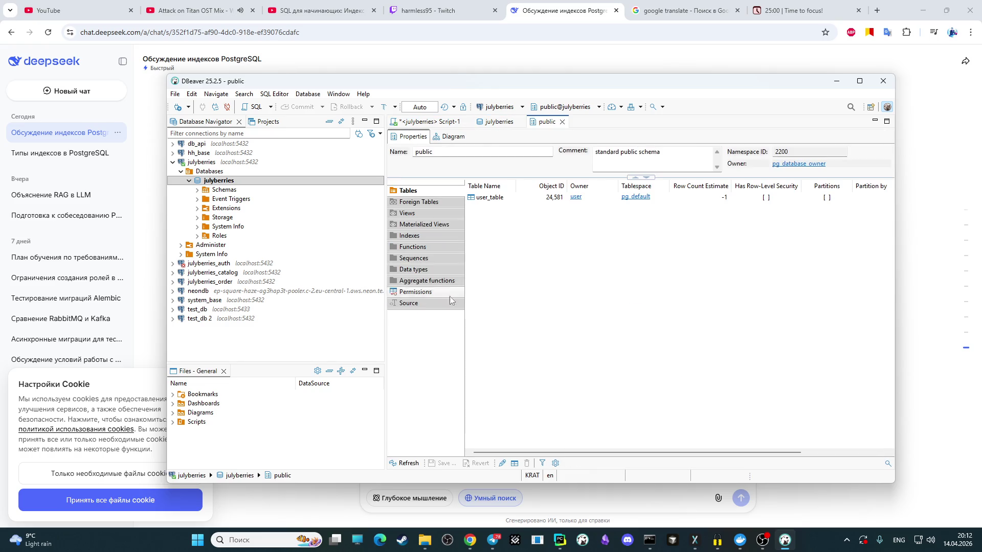
pyautogui.doubleClick(492, 198)
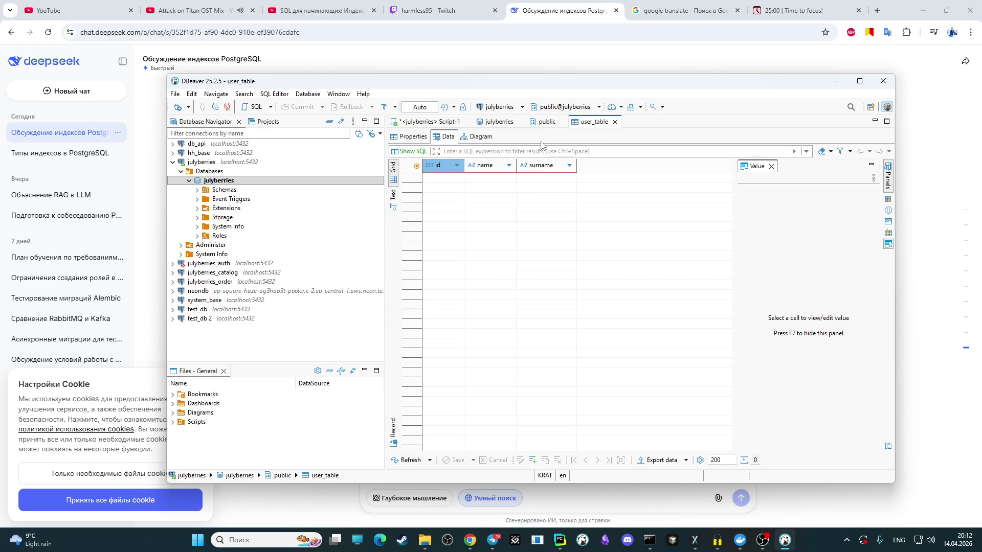
pyautogui.click(545, 122)
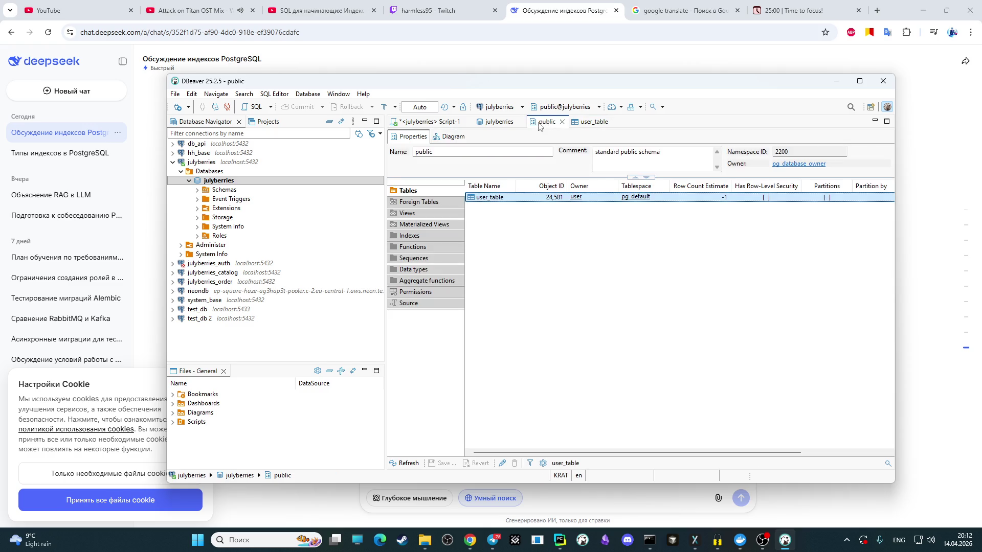
pyautogui.click(429, 122)
pyautogui.click(531, 159)
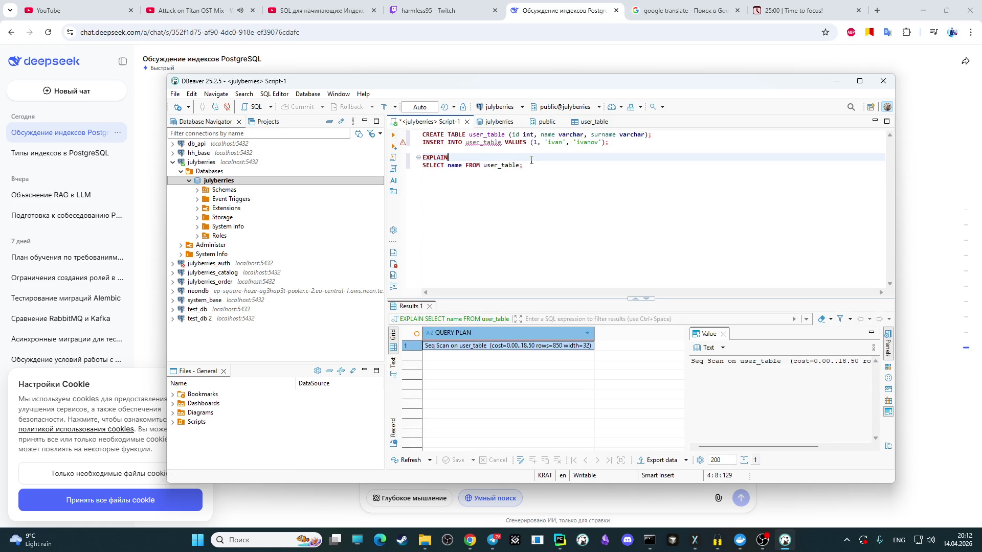
# Step: Strip CREATE TABLE and EXPLAIN from the script and run the INSERT alone, updating one row
pyautogui.moveTo(677, 135); pyautogui.dragTo(414, 136)
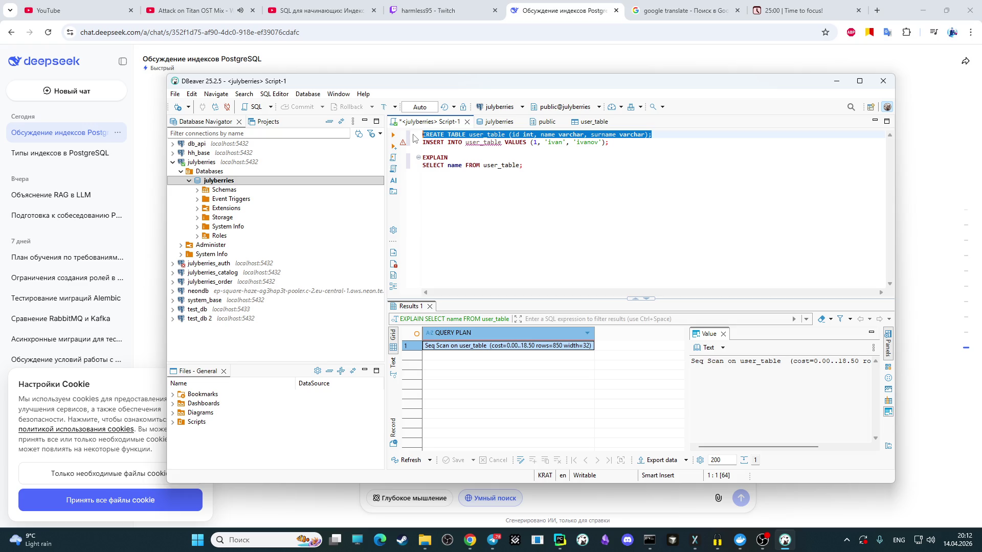
pyautogui.click(532, 156)
pyautogui.moveTo(532, 165); pyautogui.dragTo(491, 137)
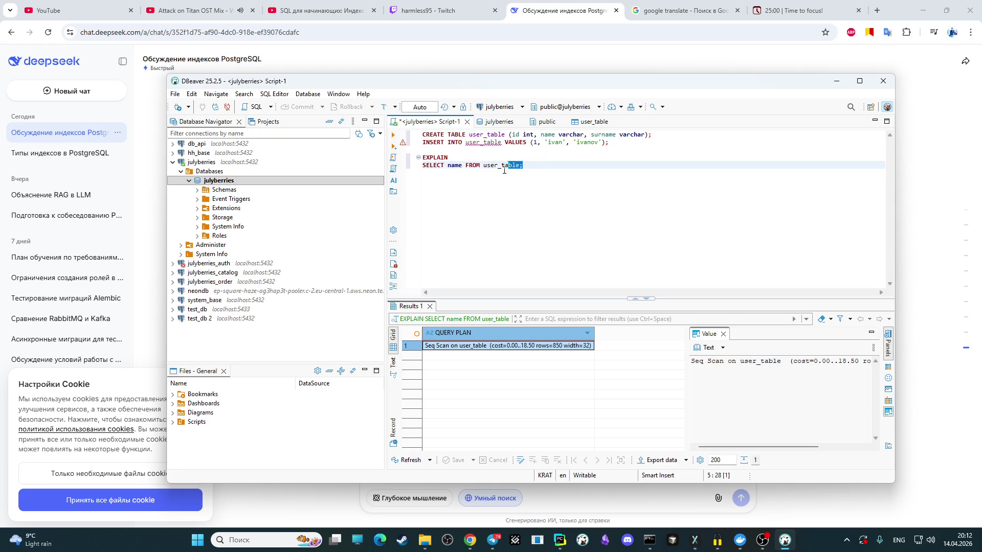
pyautogui.click(595, 164)
pyautogui.click(682, 136)
pyautogui.hotkey('ctrl', 'd')
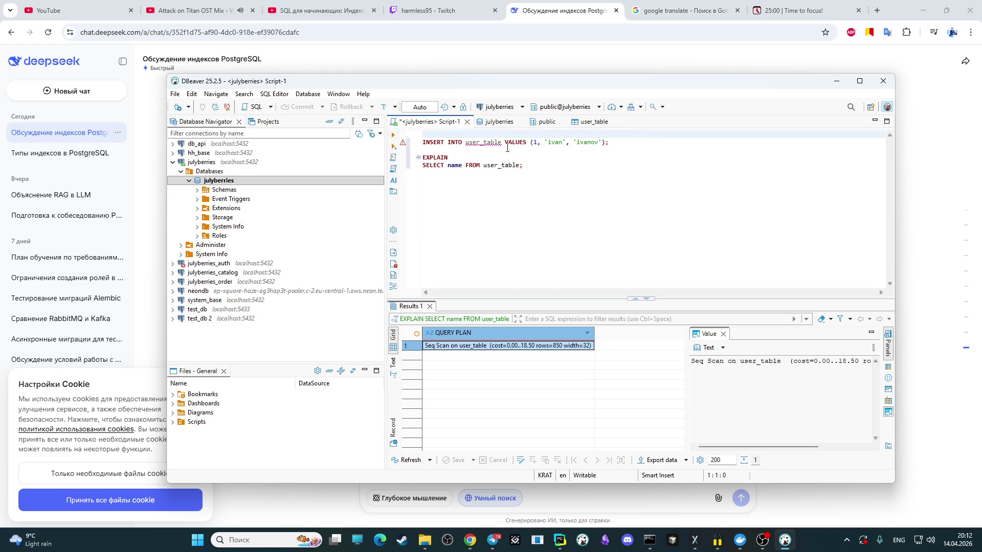
pyautogui.moveTo(545, 157); pyautogui.dragTo(392, 154)
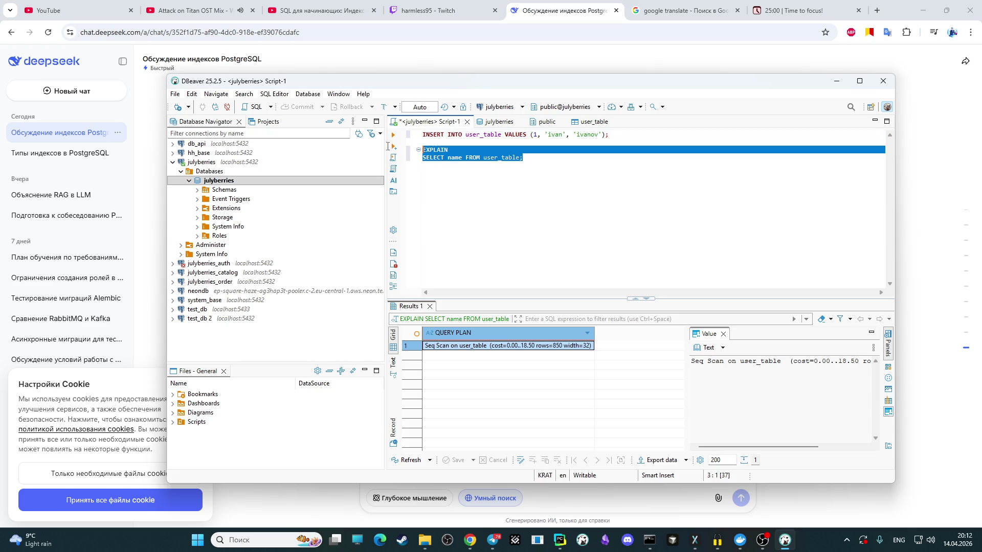
pyautogui.press('Delete')
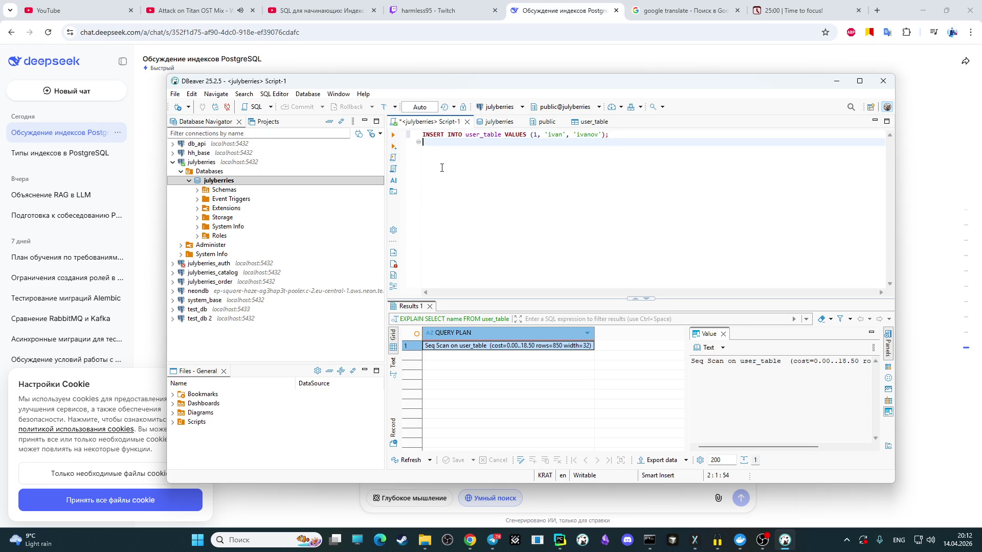
pyautogui.click(397, 136)
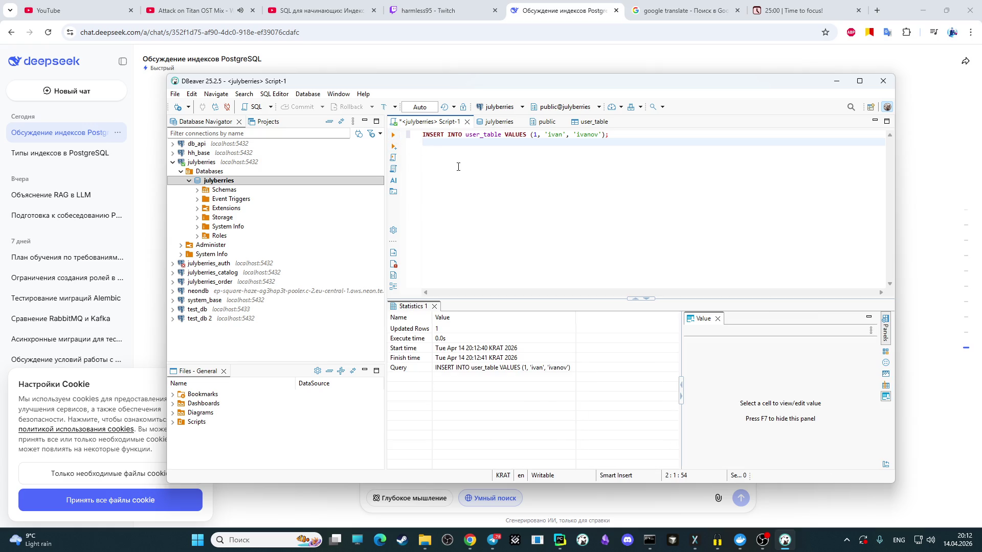
# Step: Browse the user_table and public tabs, then undo to restore the full script
pyautogui.click(594, 122)
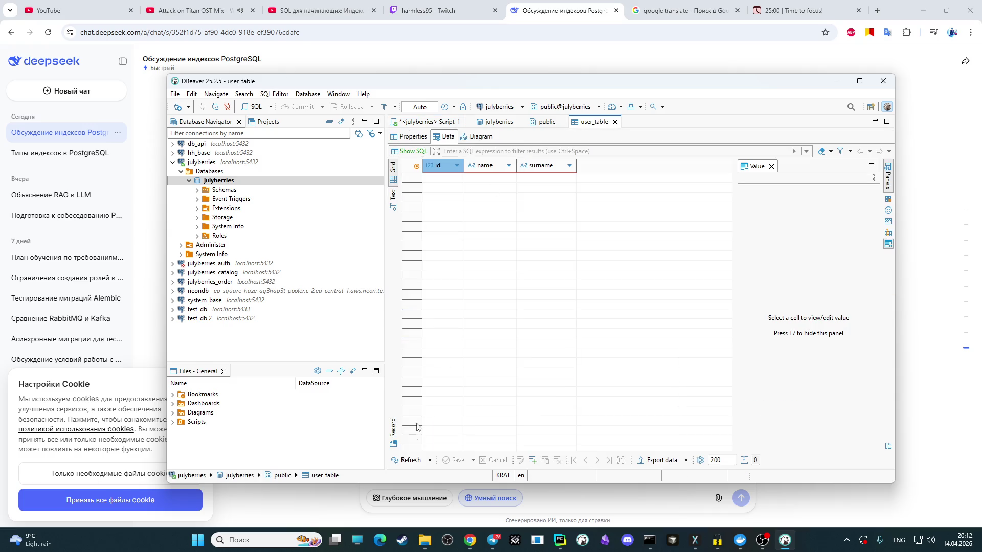
pyautogui.click(401, 461)
pyautogui.click(544, 122)
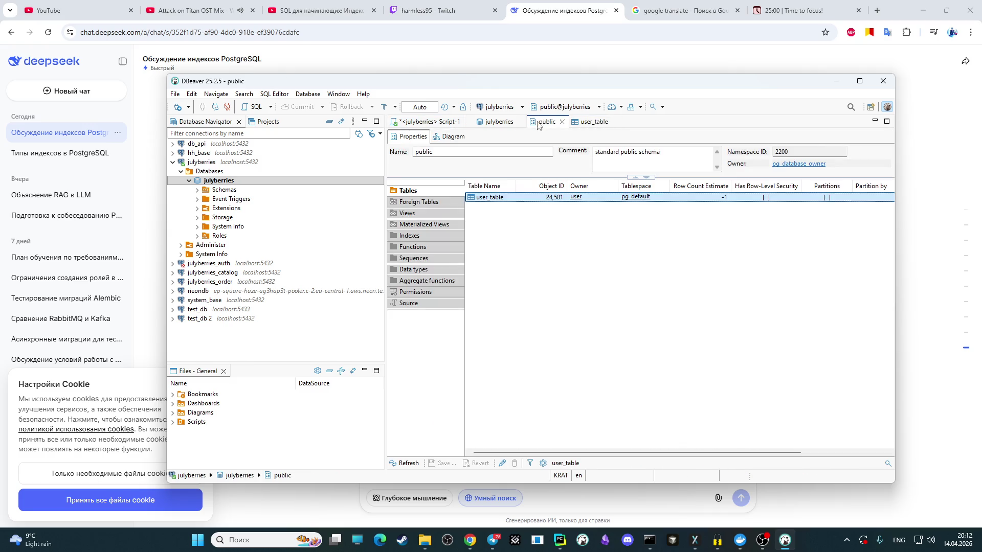
pyautogui.click(499, 123)
pyautogui.click(431, 123)
pyautogui.hotkey('ctrl', 'z')
pyautogui.hotkey('ctrl', 'z')
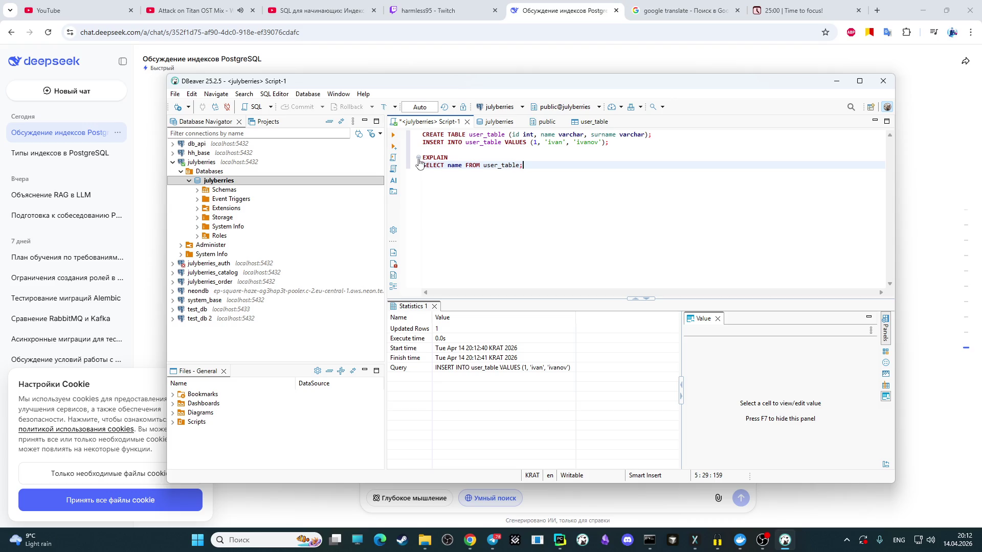
# Step: Run EXPLAIN alone for the Seq Scan plan, then delete the CREATE TABLE and INSERT lines
pyautogui.click(464, 158)
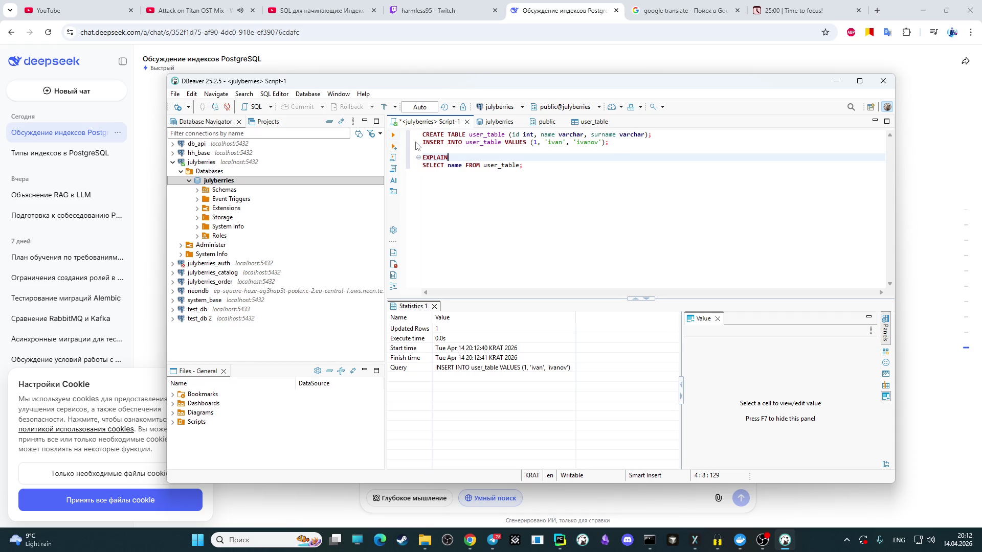
pyautogui.click(394, 135)
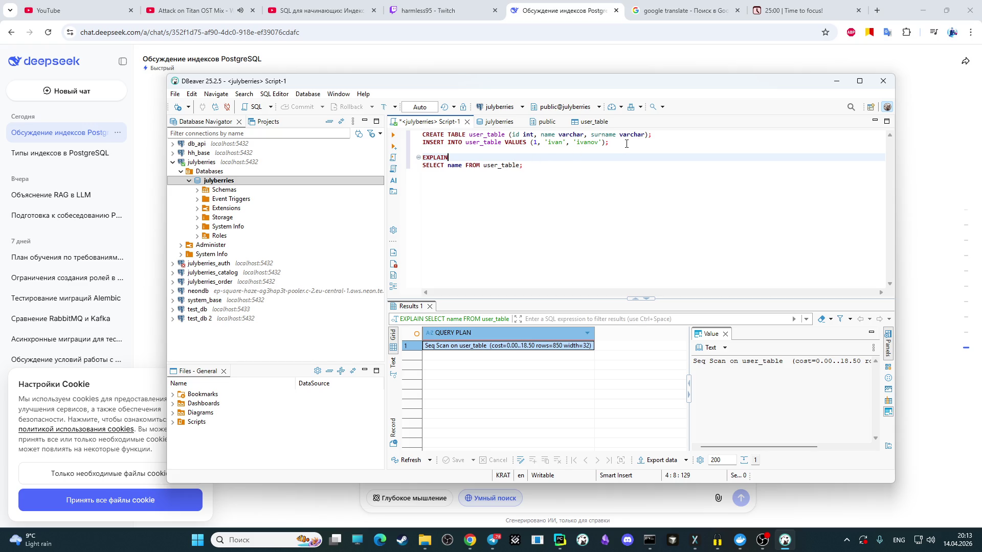
pyautogui.moveTo(625, 144); pyautogui.dragTo(421, 134)
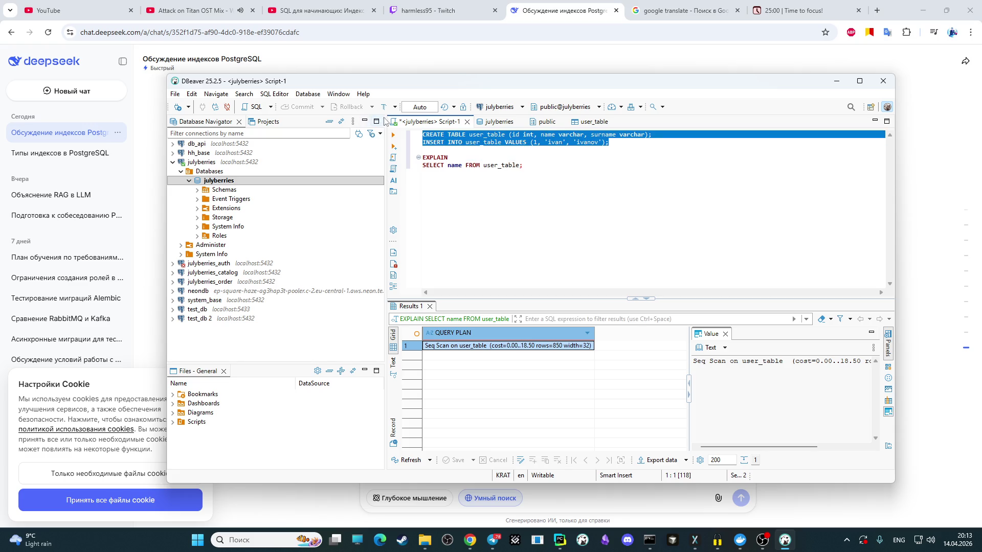
pyautogui.press('Delete')
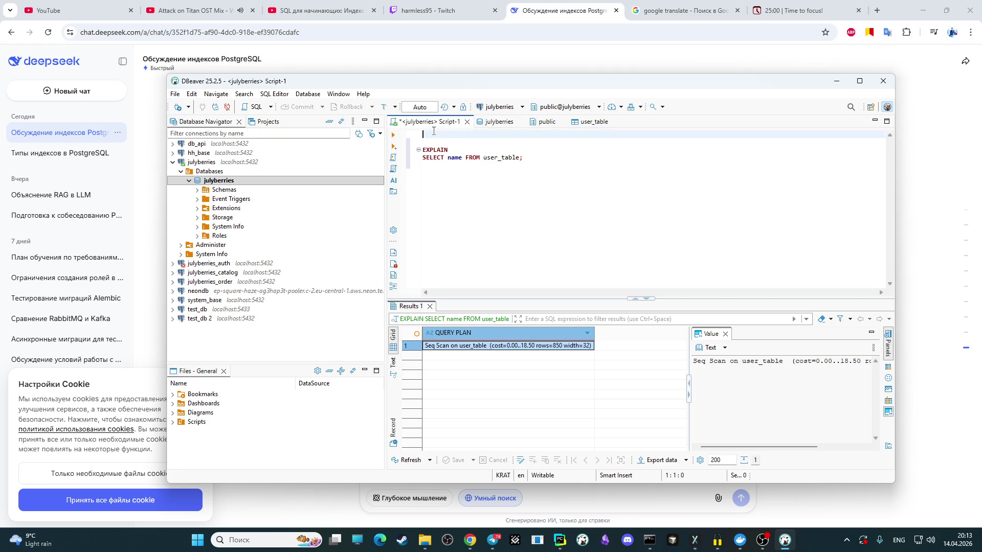
pyautogui.press('Delete')
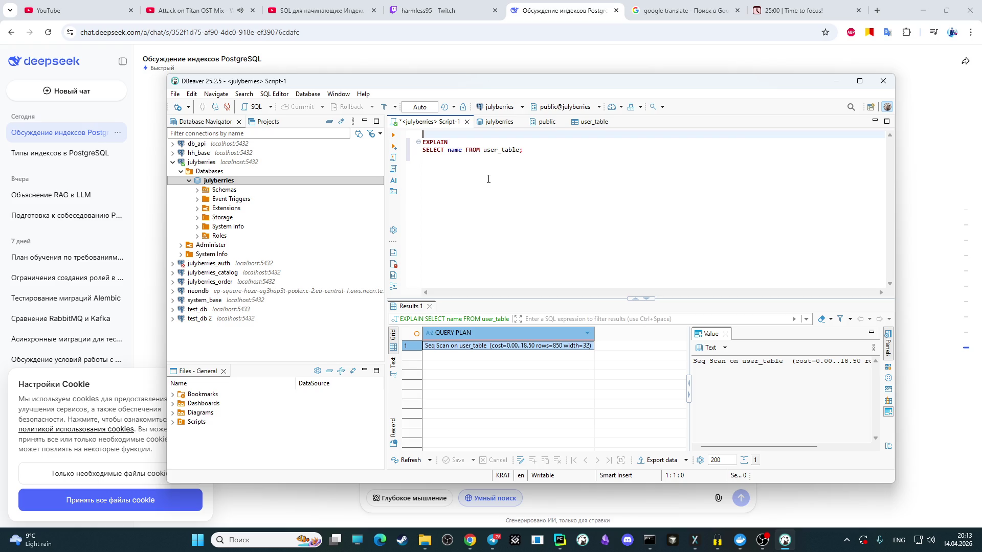
# Step: Undo to bring back CREATE TABLE and INSERT and put the caret after the INSERT line
pyautogui.hotkey('ctrl', 'z')
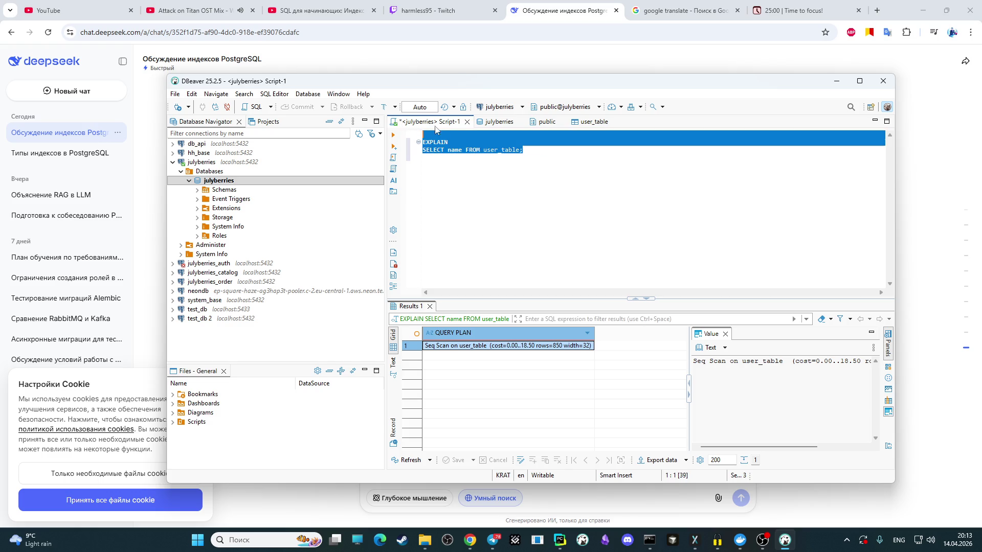
pyautogui.click(526, 200)
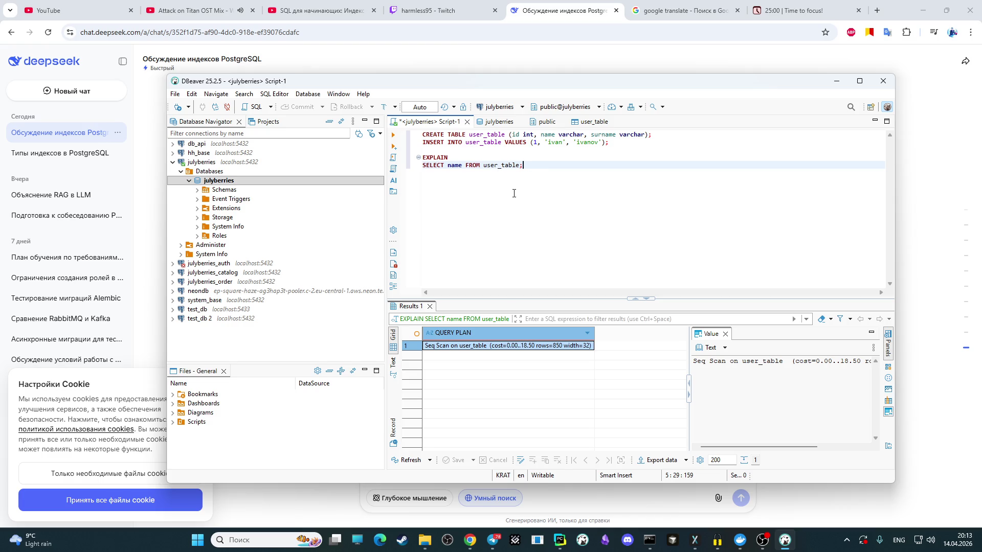
pyautogui.click(560, 152)
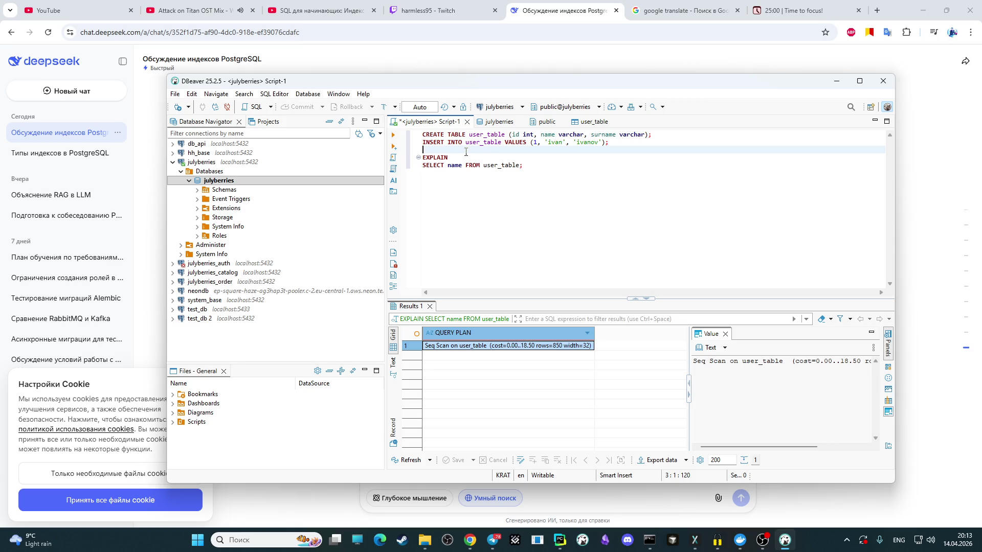
# Step: Add 'create index idx_user_table on user_table(name);' on a new line and run it
pyautogui.press('Return')
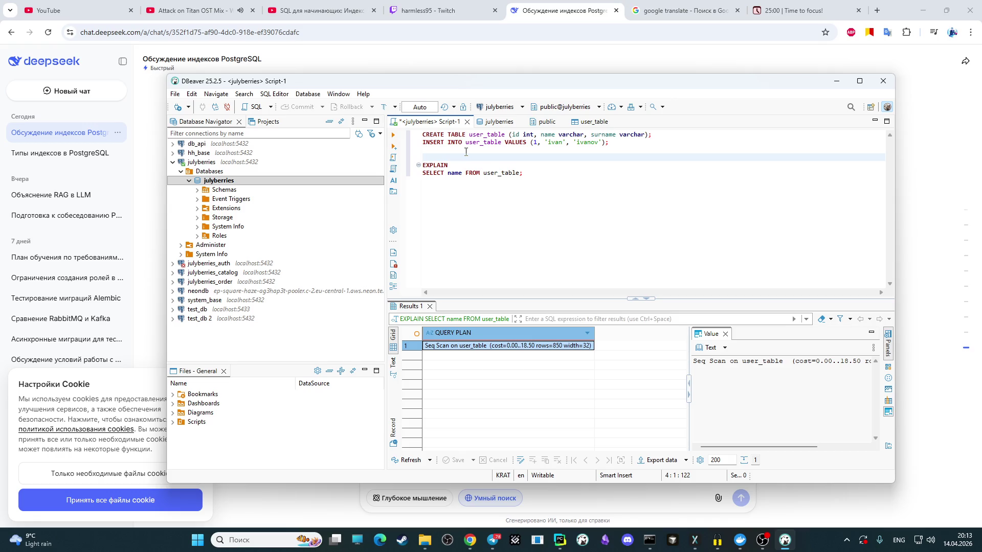
pyautogui.press('Up')
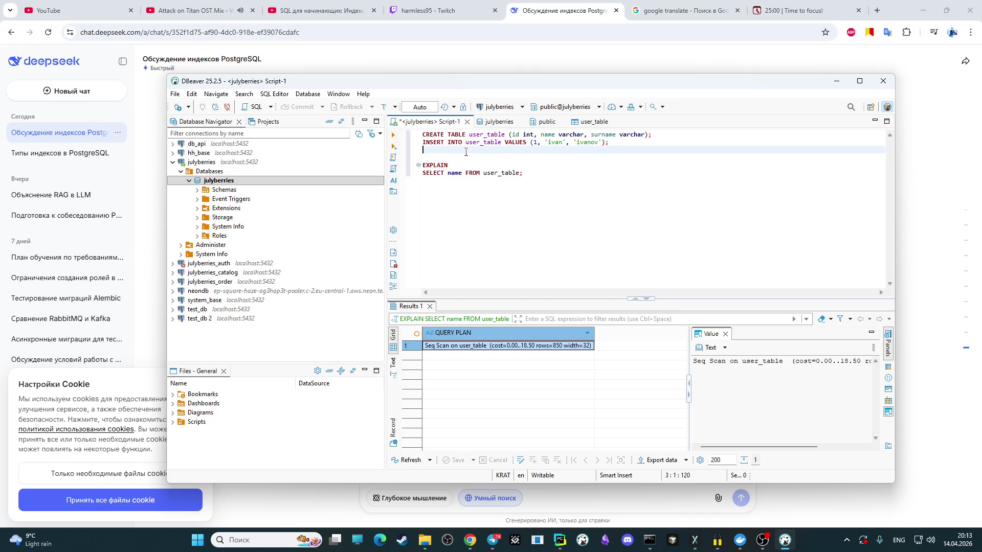
pyautogui.press('Return')
pyautogui.write('c')
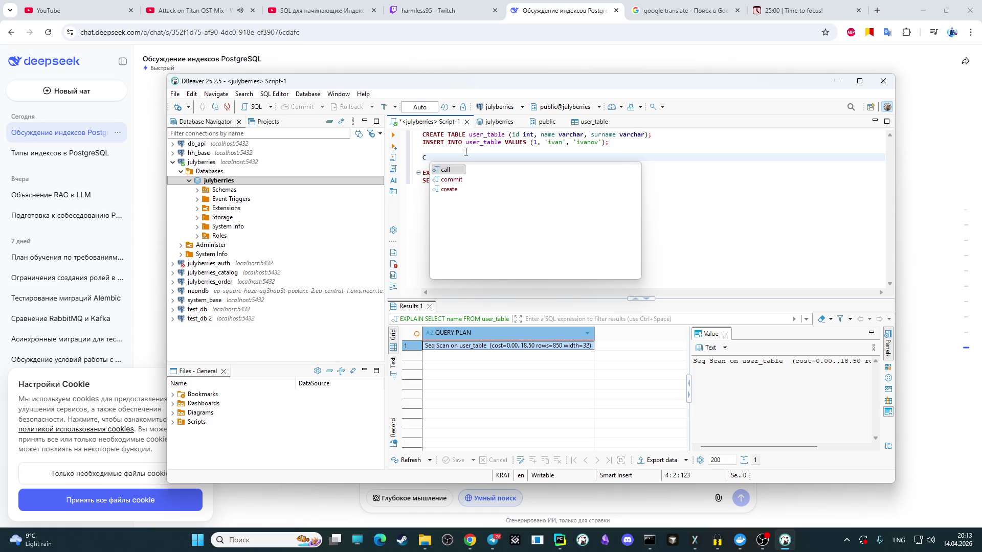
pyautogui.press('Escape')
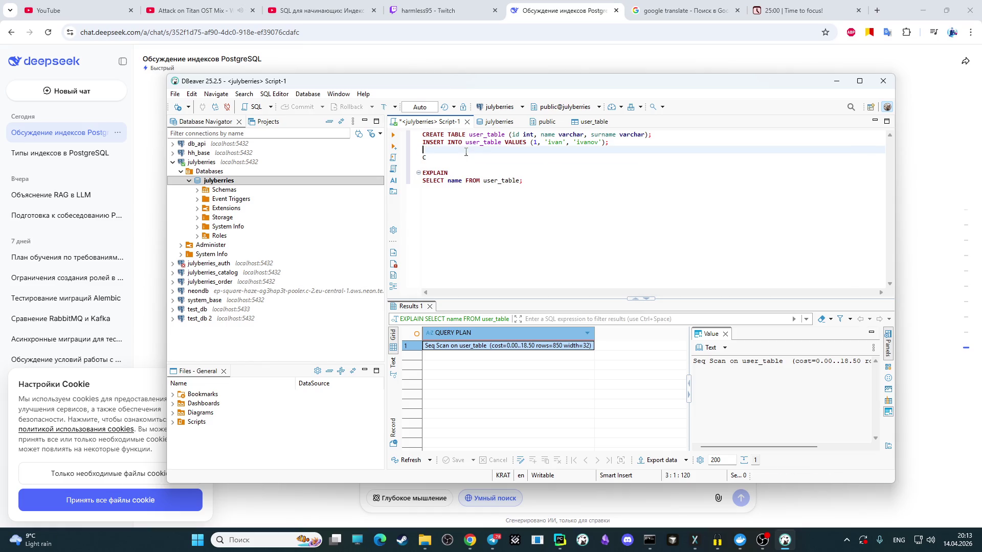
pyautogui.write('reate ')
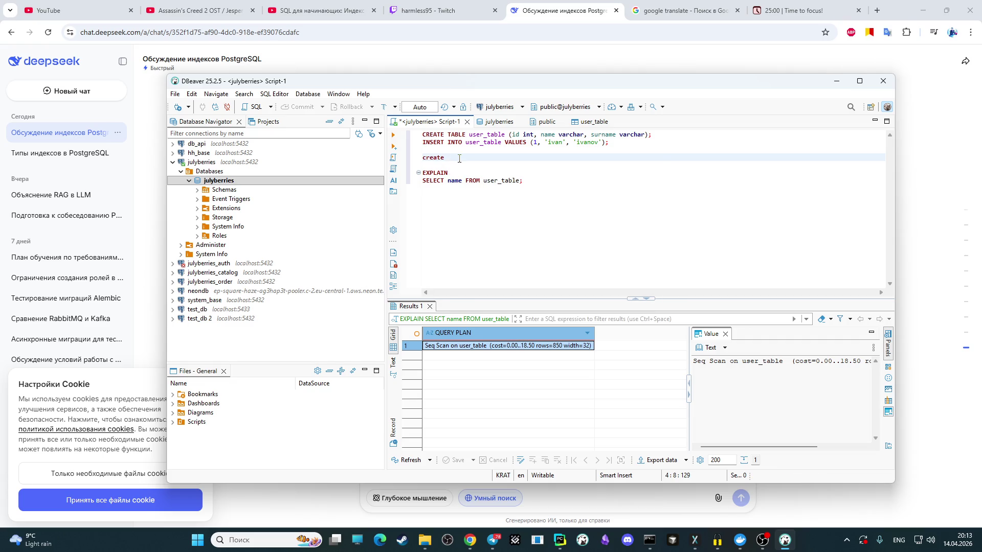
pyautogui.write('i')
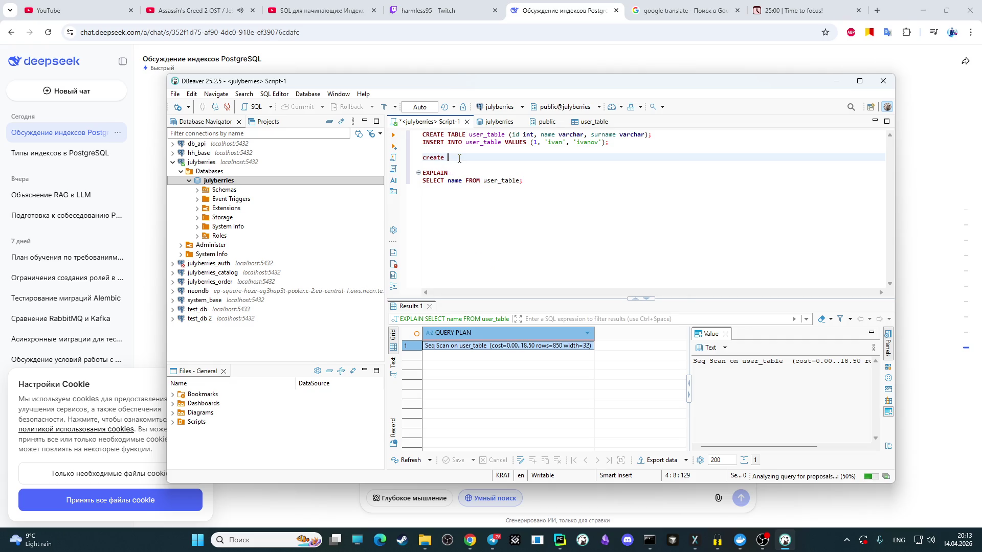
pyautogui.write('IN')
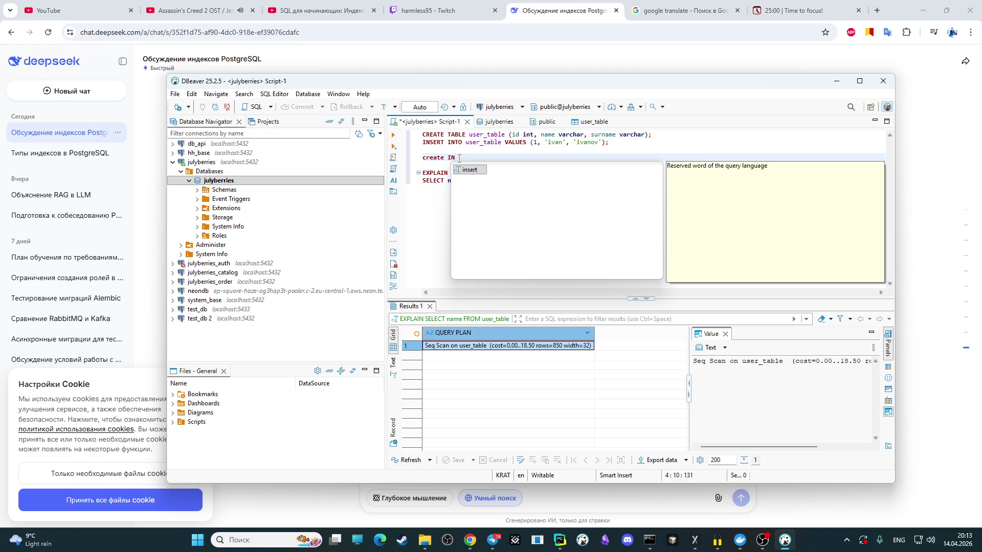
pyautogui.write('D')
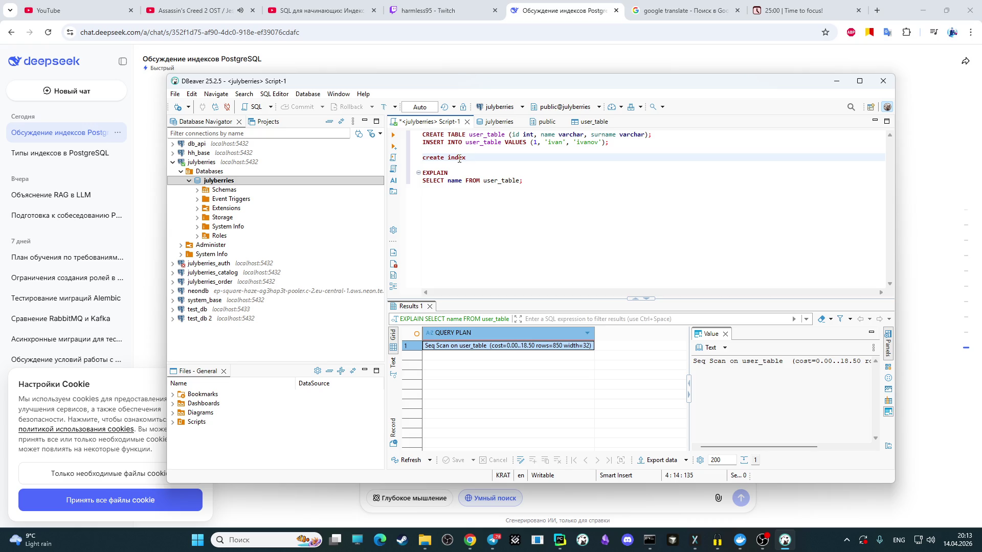
pyautogui.write(' id')
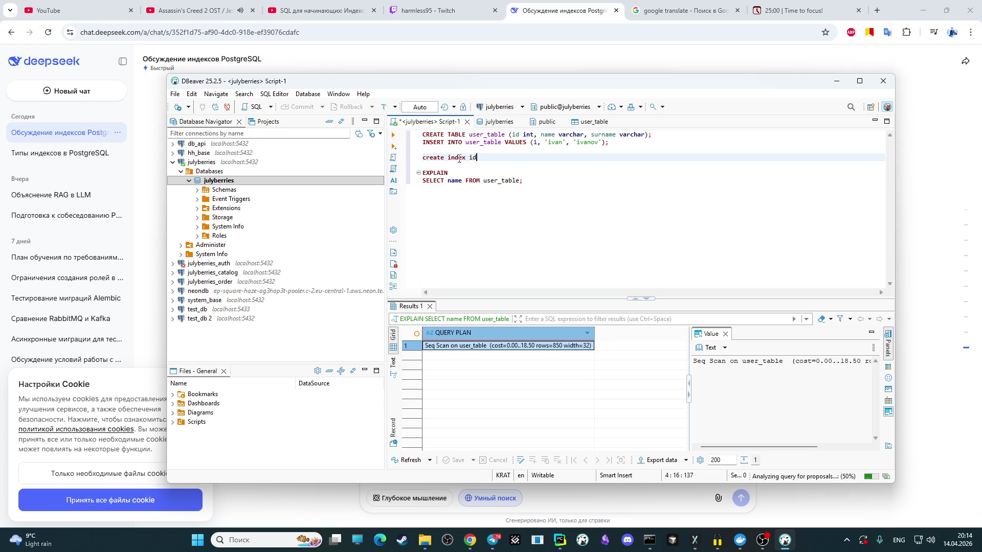
pyautogui.write('x_')
pyautogui.write('us')
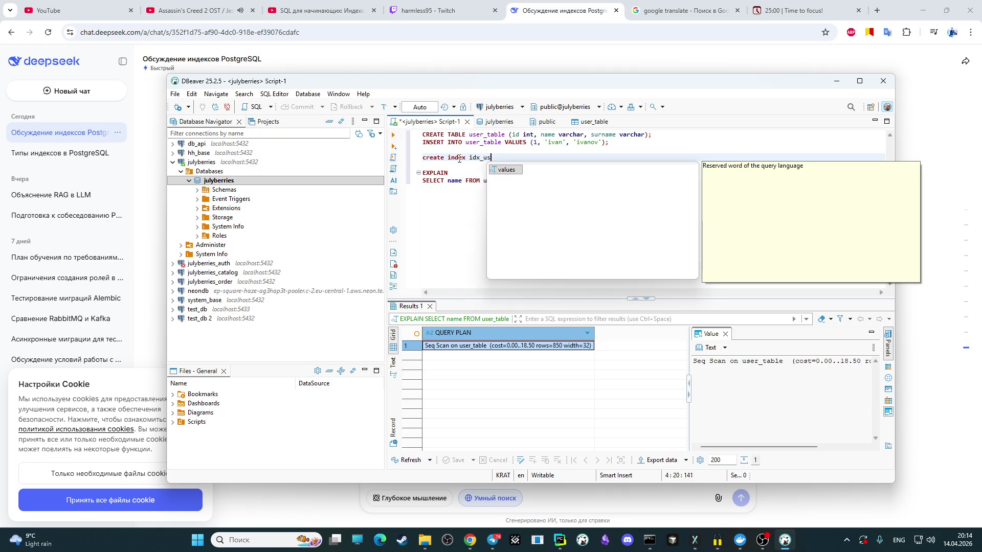
pyautogui.write('er')
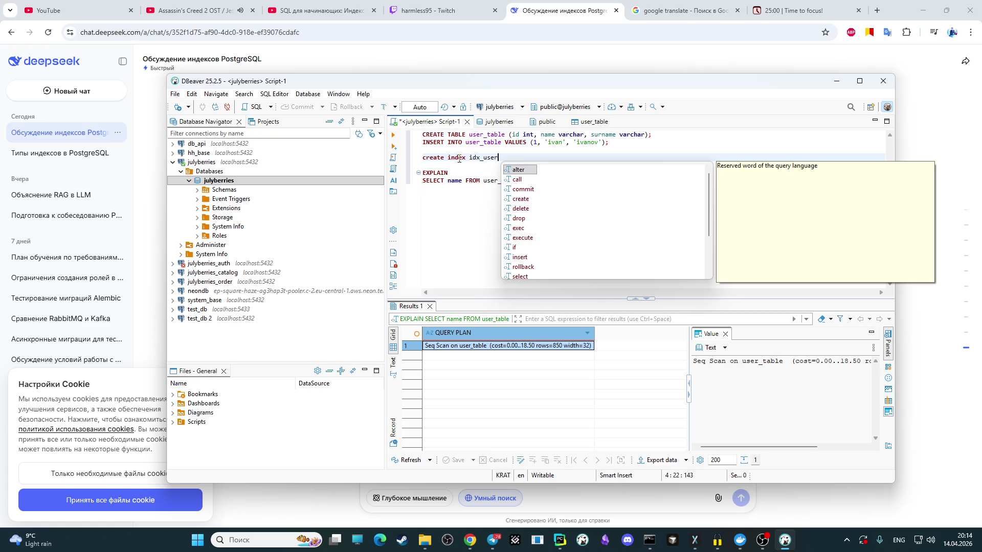
pyautogui.write('_ta')
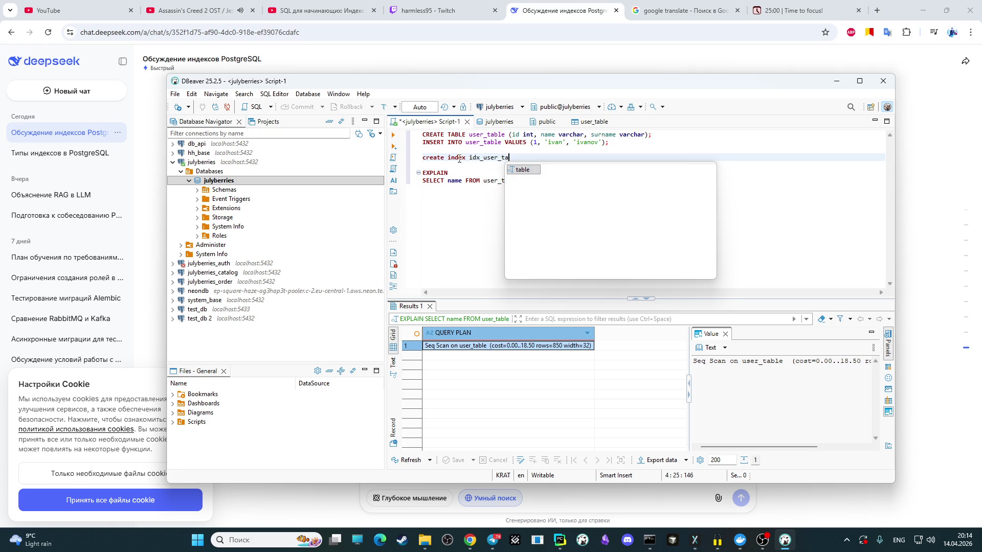
pyautogui.write('ble')
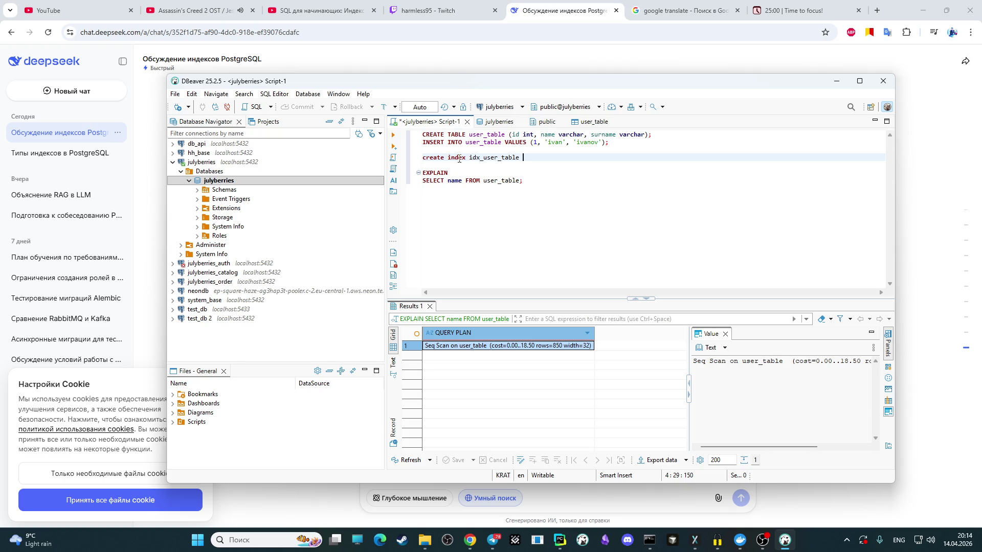
pyautogui.write('on')
pyautogui.write(' n')
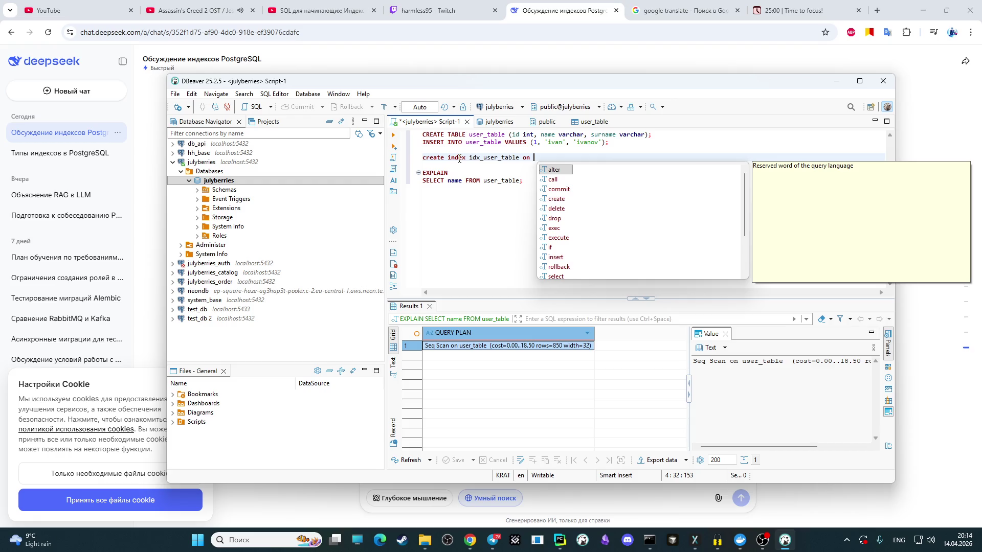
pyautogui.write('user')
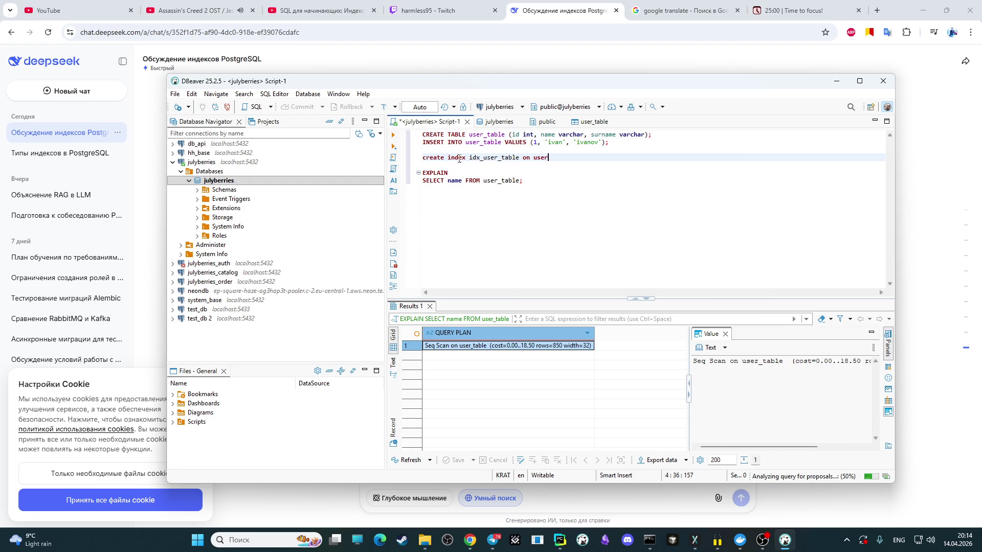
pyautogui.write('_ta')
pyautogui.write('ble')
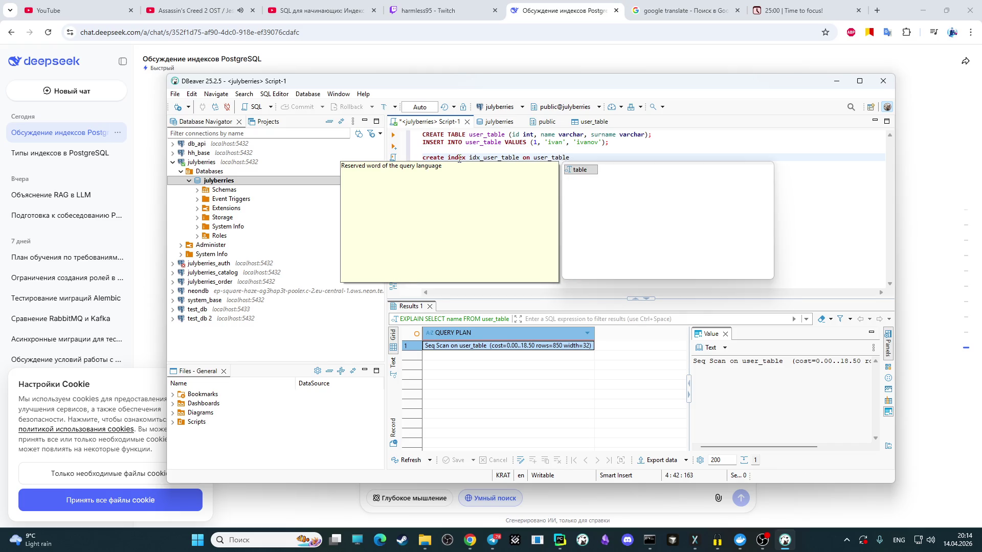
pyautogui.write('(')
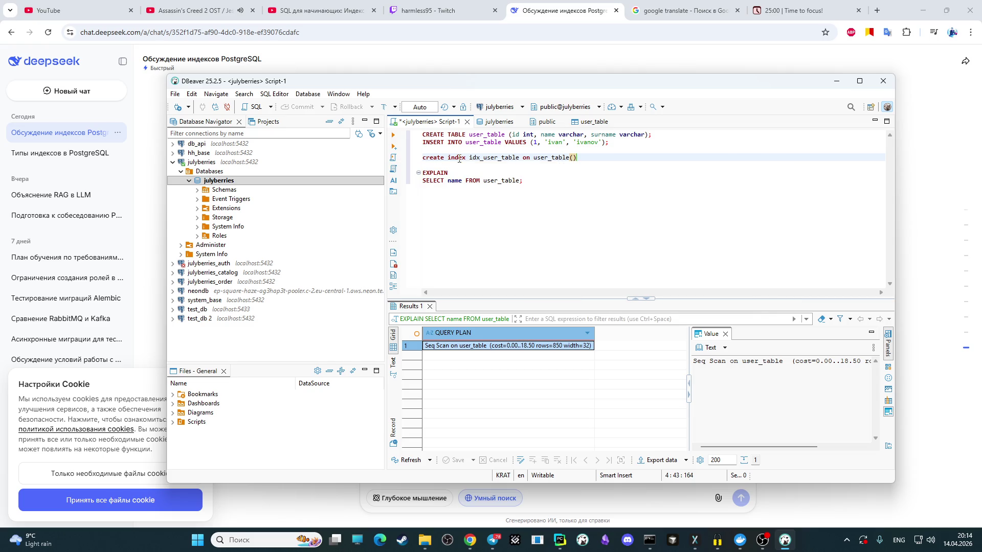
pyautogui.write('name);')
pyautogui.click(393, 135)
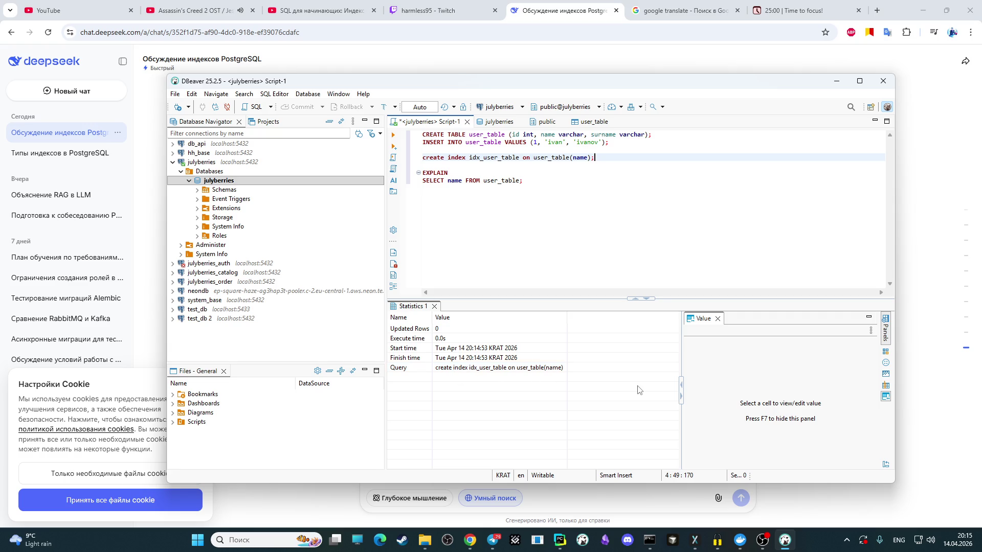
# Step: Rerun EXPLAIN after the index, still getting a Seq Scan with rows=1, then select the whole script
pyautogui.click(481, 188)
pyautogui.click(449, 173)
pyautogui.click(393, 135)
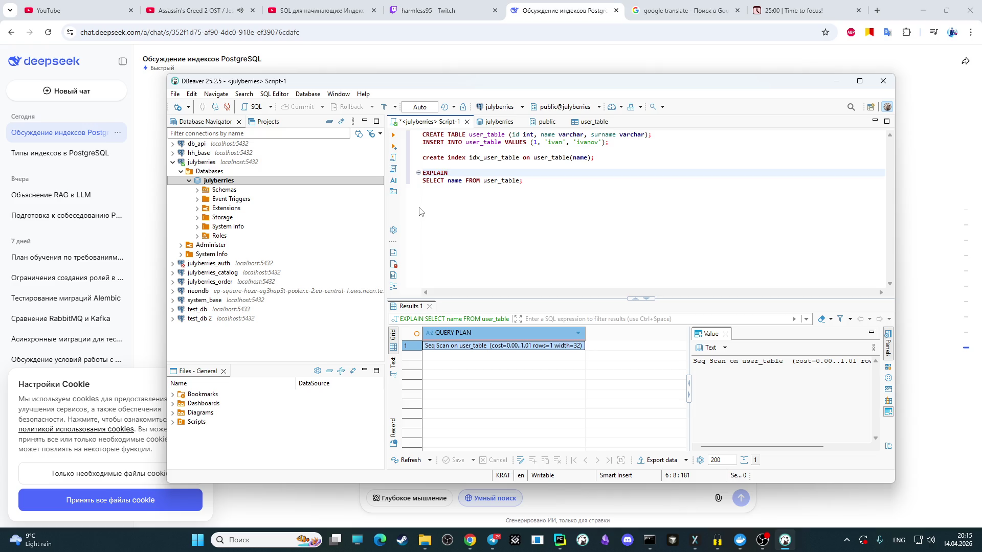
pyautogui.moveTo(420, 210); pyautogui.dragTo(396, 135)
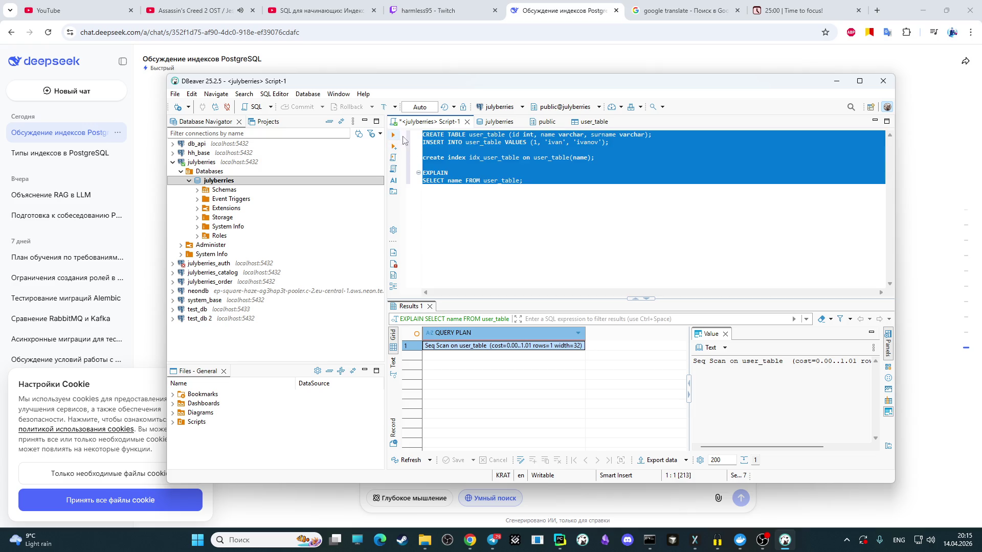
# Step: Run the whole script, failing with 'user_table already exists', briefly toggling OBS Studio
pyautogui.click(395, 135)
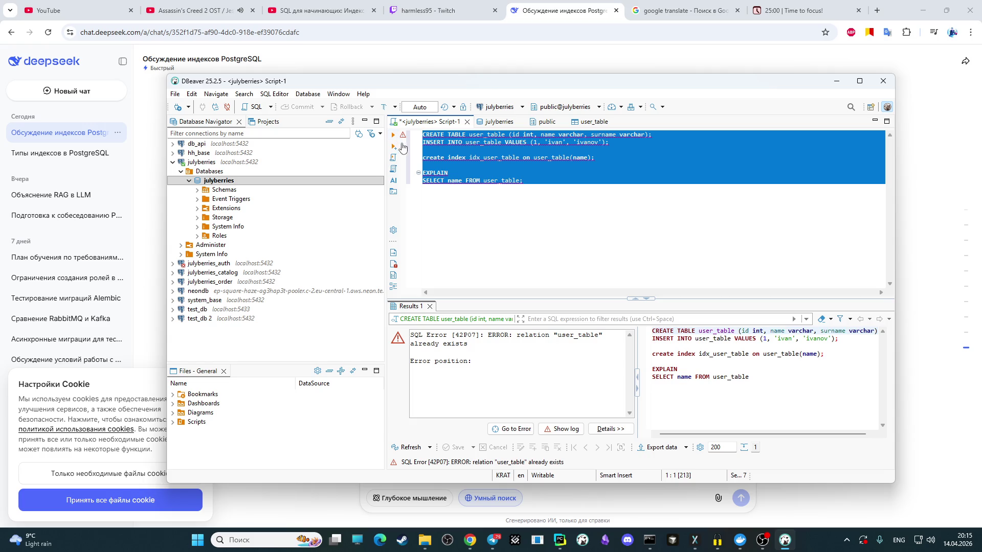
pyautogui.click(520, 238)
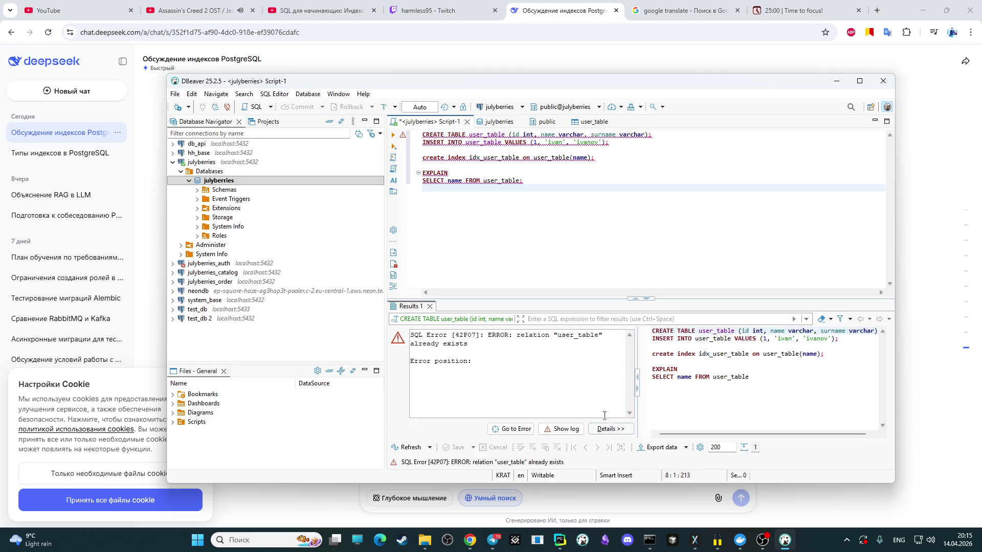
pyautogui.click(762, 543)
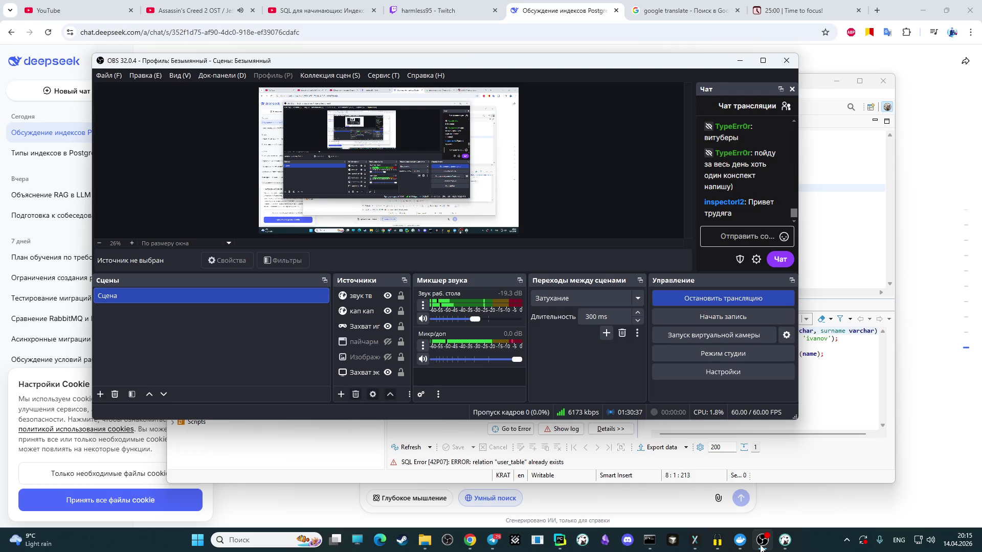
pyautogui.click(761, 543)
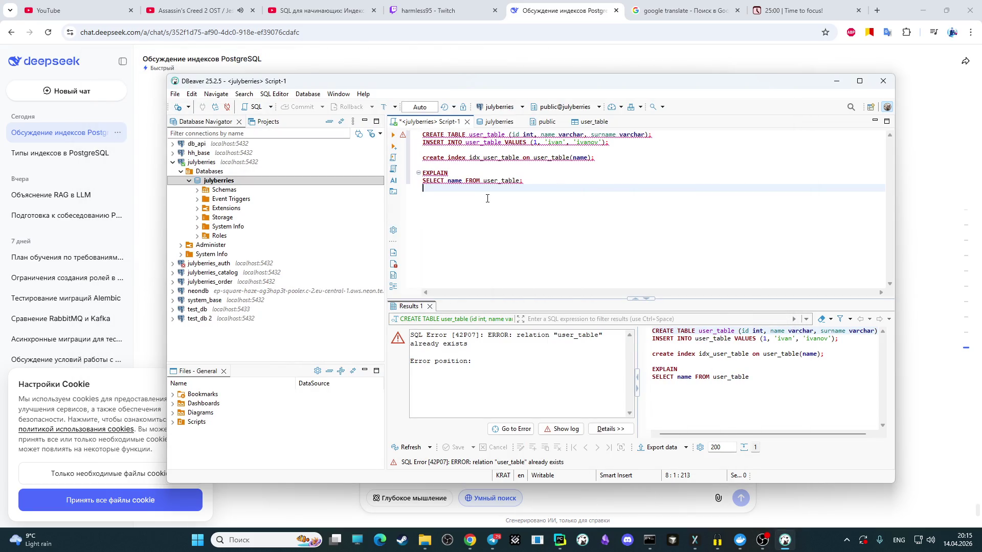
# Step: Reload user_table's data showing the single 1 ivan ivanov row, then return to Script-1
pyautogui.keyDown('ctrl'); pyautogui.click(556, 158); pyautogui.keyUp('ctrl')
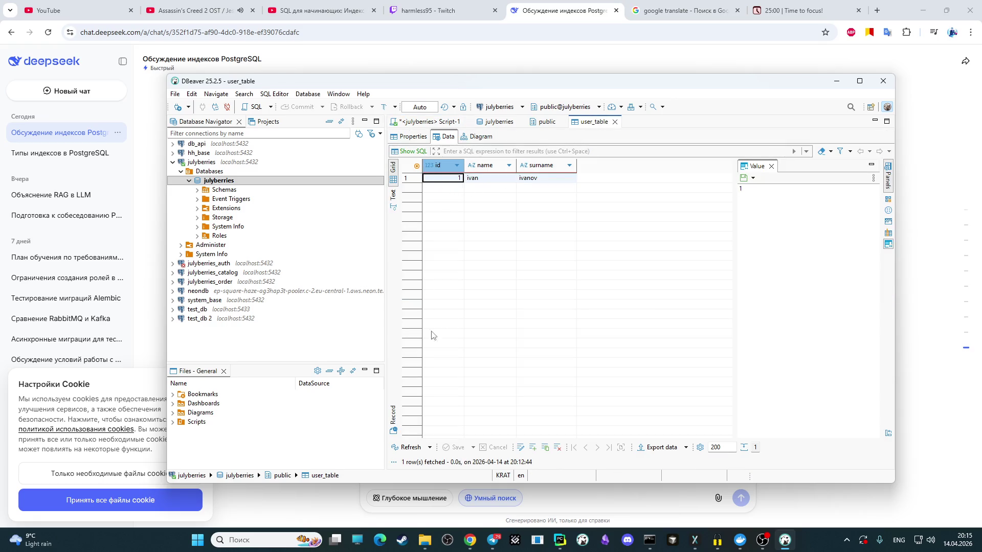
pyautogui.click(407, 450)
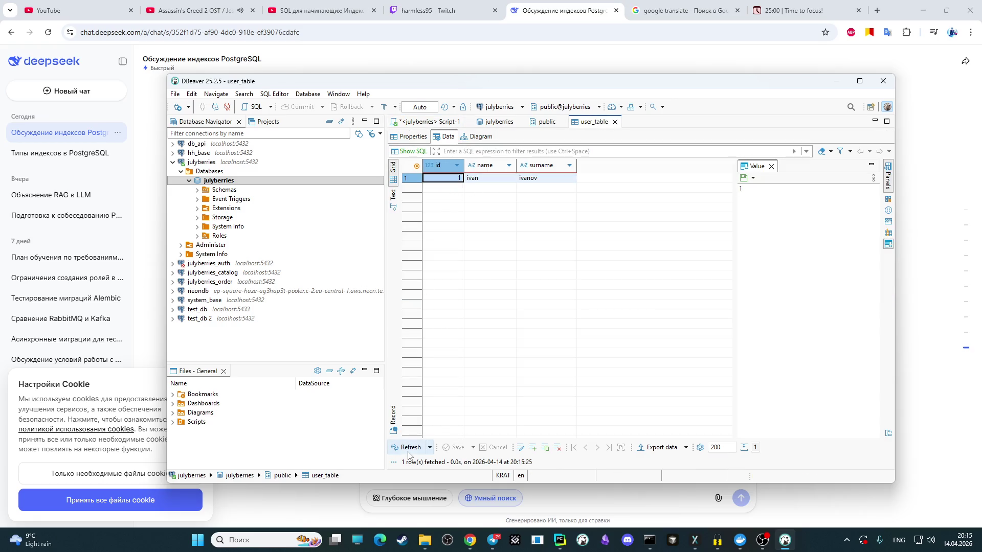
pyautogui.click(541, 123)
pyautogui.click(506, 123)
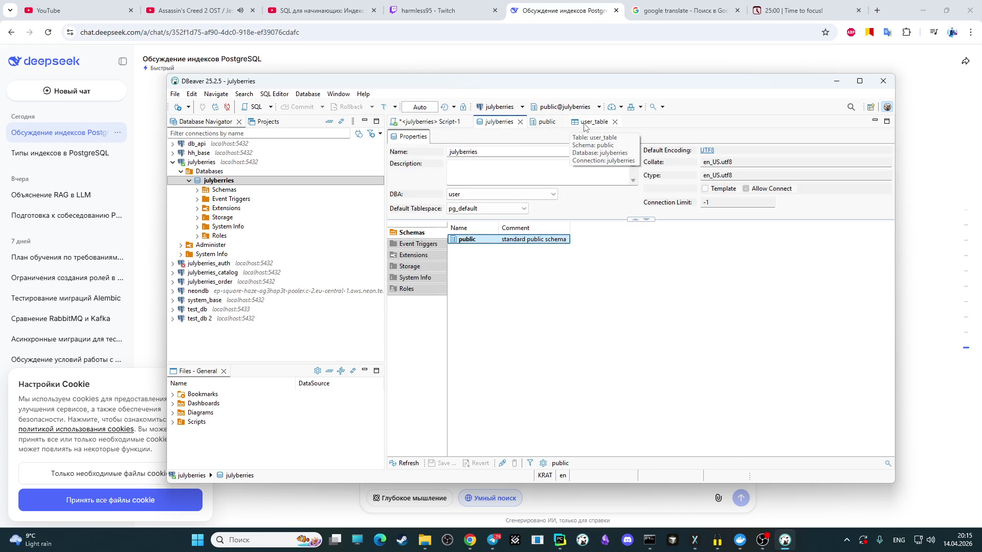
pyautogui.hotkey('ctrl', 'F6')
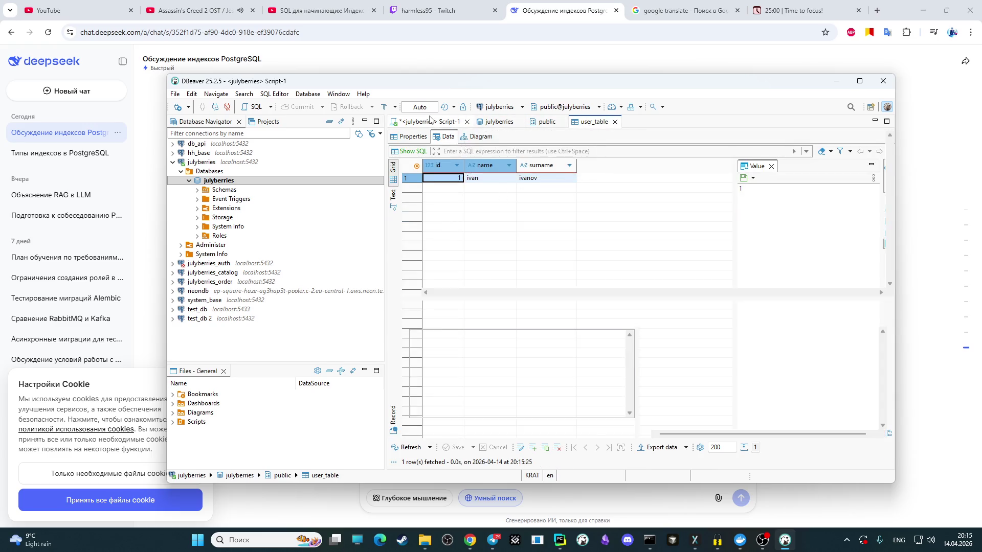
pyautogui.hotkey('ctrl', 'F6')
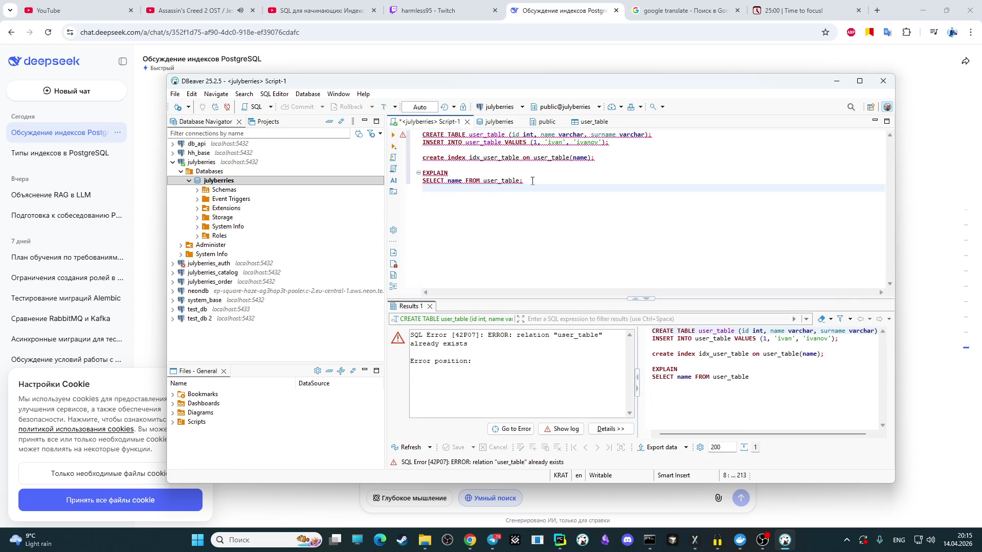
# Step: Run index plus EXPLAIN (idx_user_table already exists), then EXPLAIN alone for the Seq Scan rows=1 plan
pyautogui.moveTo(532, 181); pyautogui.dragTo(403, 168)
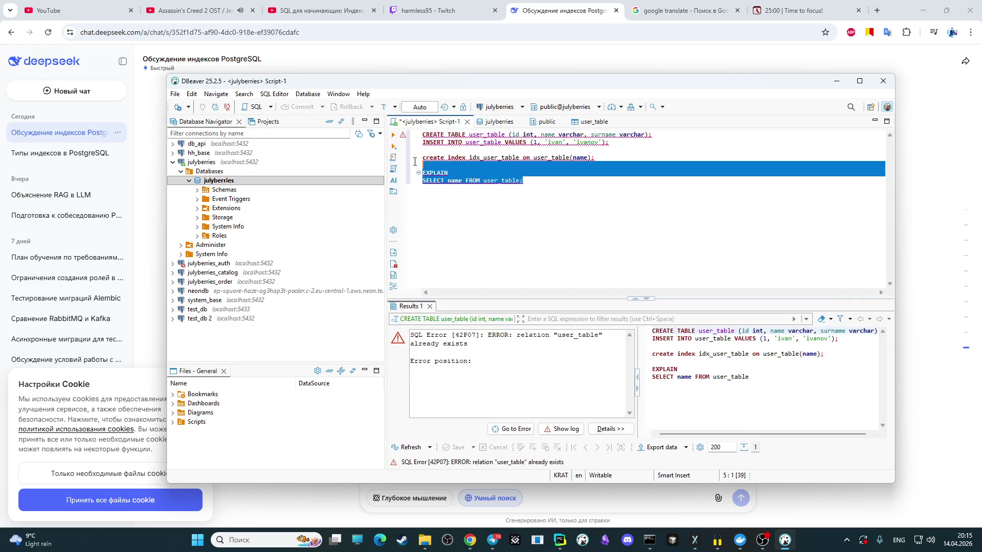
pyautogui.click(393, 135)
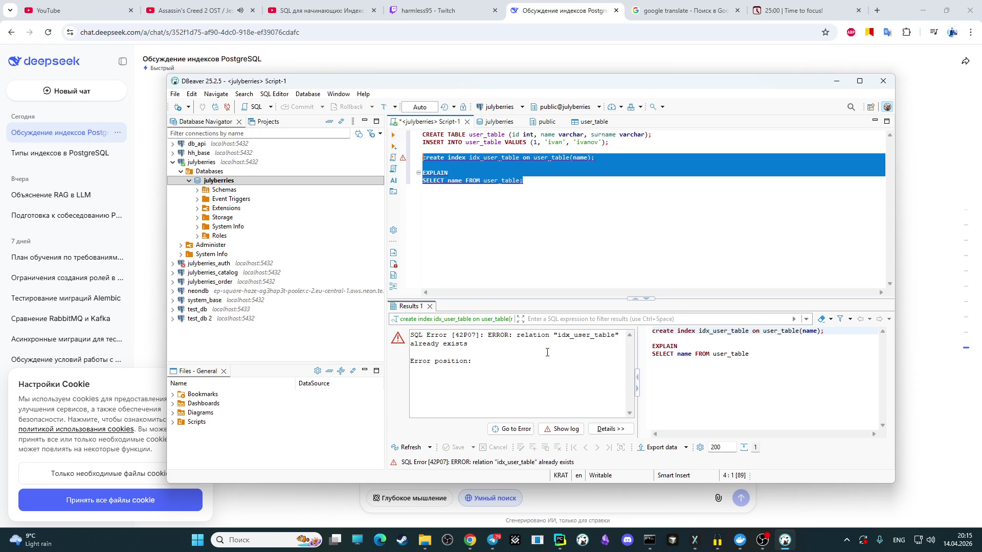
pyautogui.moveTo(523, 180); pyautogui.dragTo(411, 173)
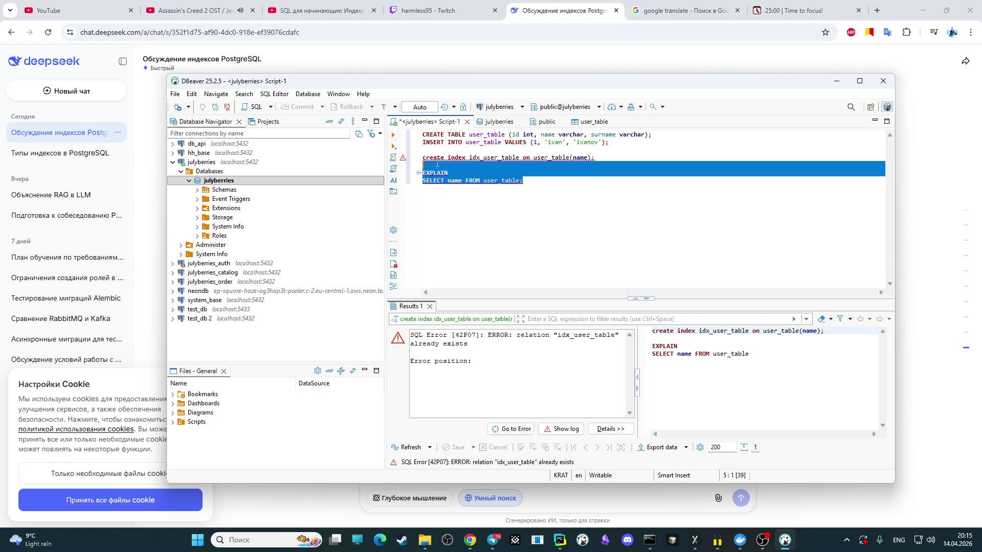
pyautogui.click(392, 134)
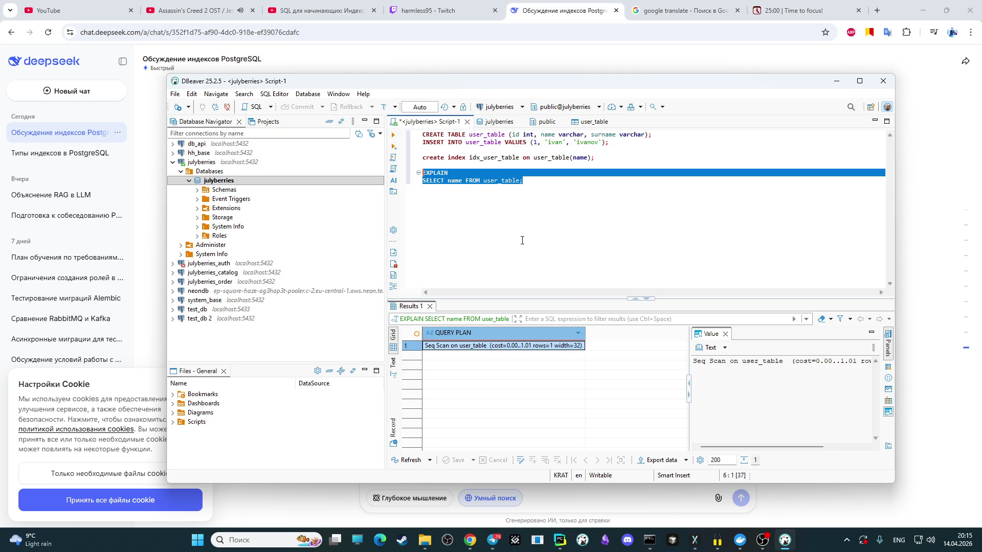
pyautogui.click(493, 224)
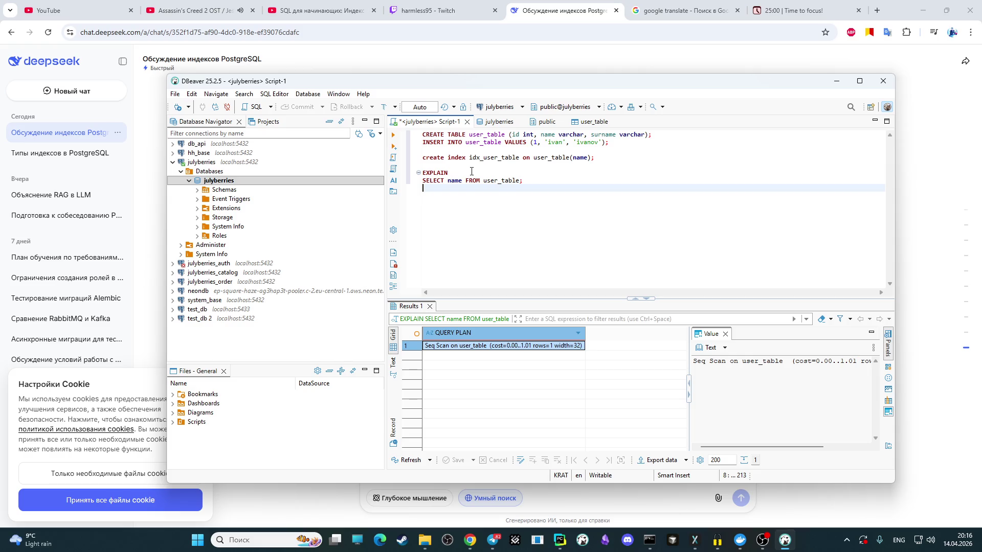
# Step: Join the SELECT onto the EXPLAIN line and rerun the explain query
pyautogui.click(471, 172)
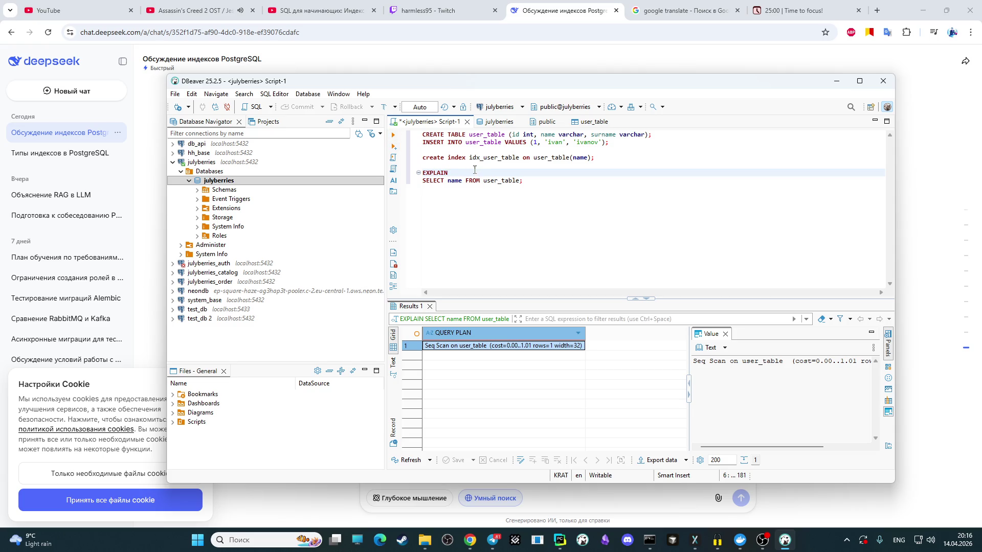
pyautogui.press('Delete')
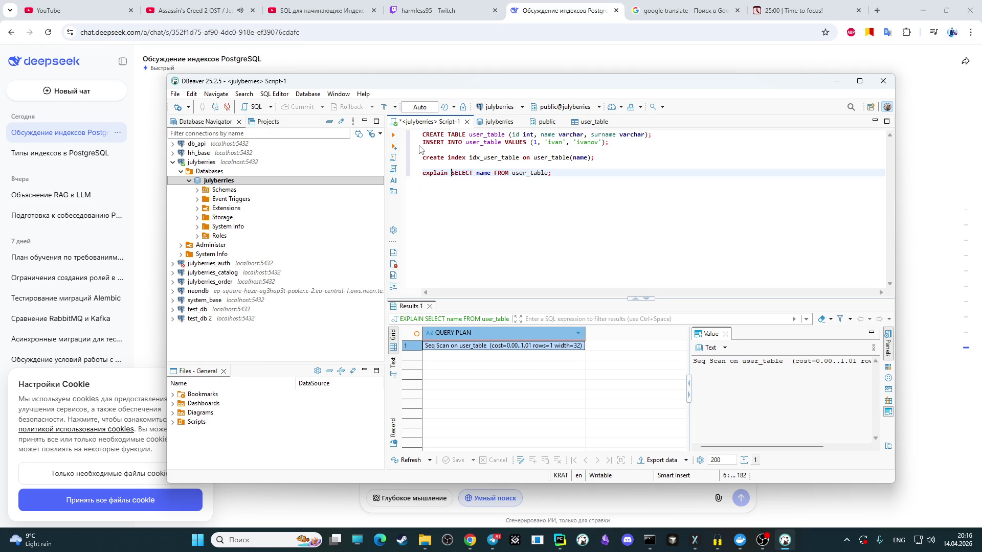
pyautogui.click(394, 135)
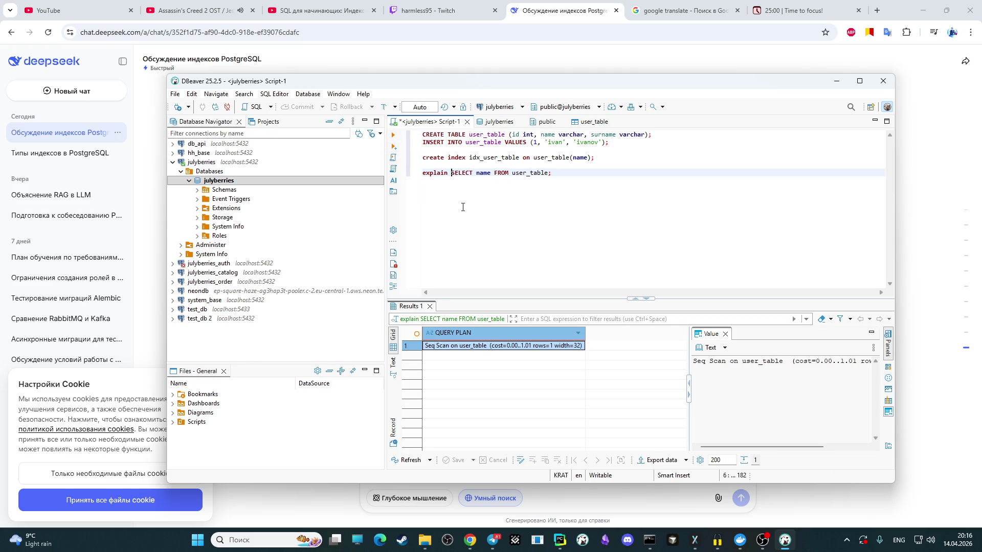
# Step: Run the create index idx_user_table statement, which fails as already existing
pyautogui.click(434, 157)
pyautogui.click(394, 136)
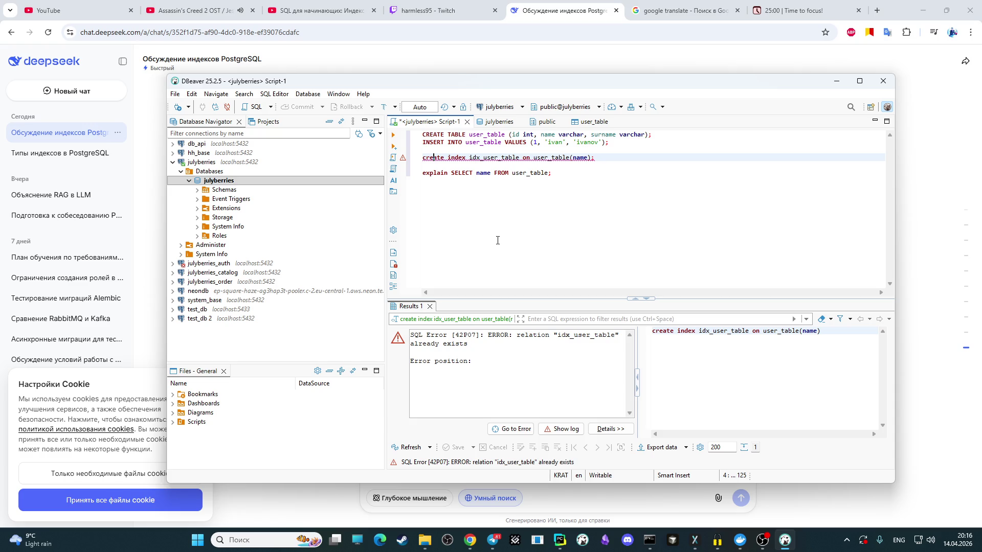
pyautogui.click(493, 159)
# Step: Reposition the DBeaver window and start a new empty line below the queries
pyautogui.moveTo(633, 83)
pyautogui.mouseDown()
pyautogui.moveTo(658, 422)
pyautogui.moveTo(632, 191)
pyautogui.mouseUp()
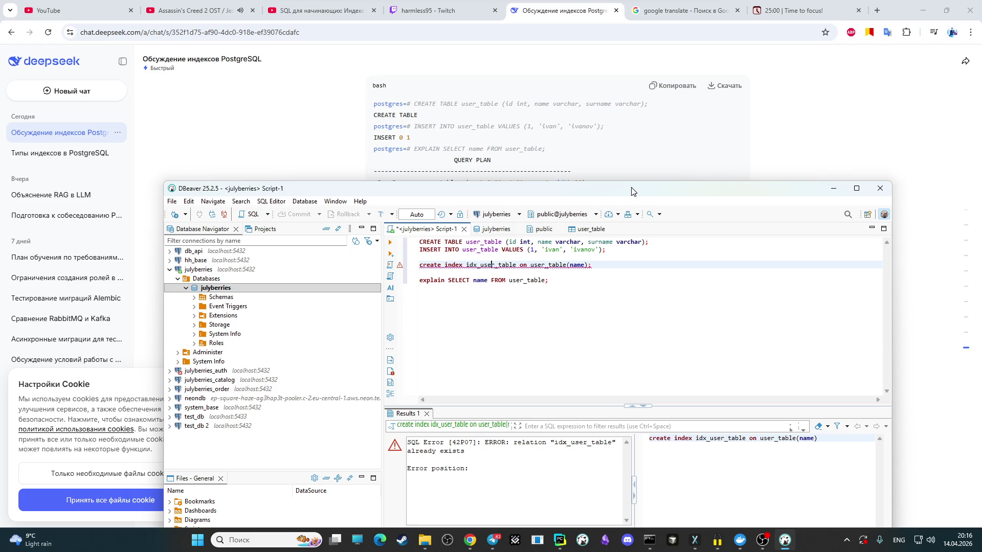
pyautogui.moveTo(632, 191); pyautogui.dragTo(637, 122)
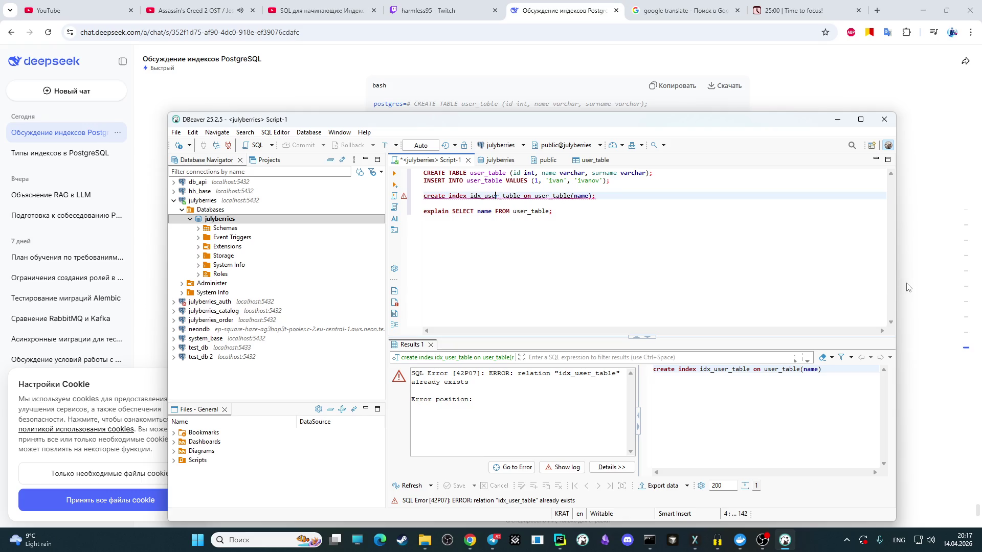
pyautogui.click(525, 255)
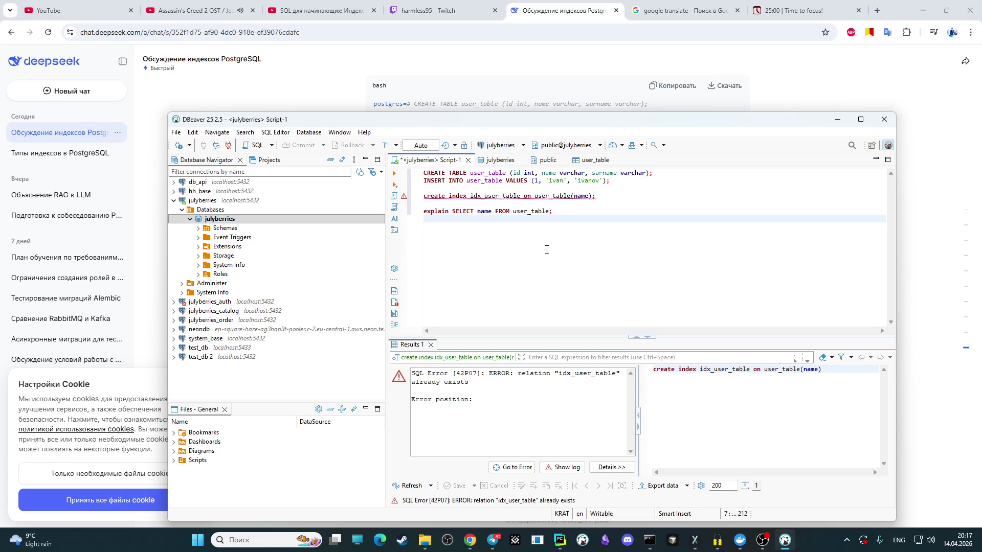
pyautogui.press('Return')
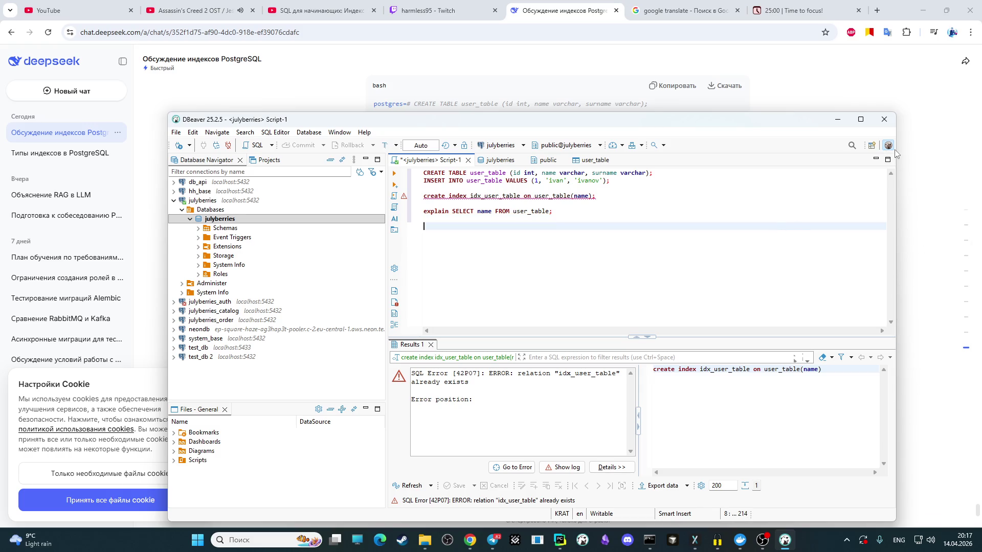
# Step: Bring the DeepSeek chat forward and select question 20's pg_indexes query
pyautogui.click(913, 177)
pyautogui.scroll(3, 568, 211)
pyautogui.scroll(3, 568, 210)
pyautogui.scroll(3, 568, 211)
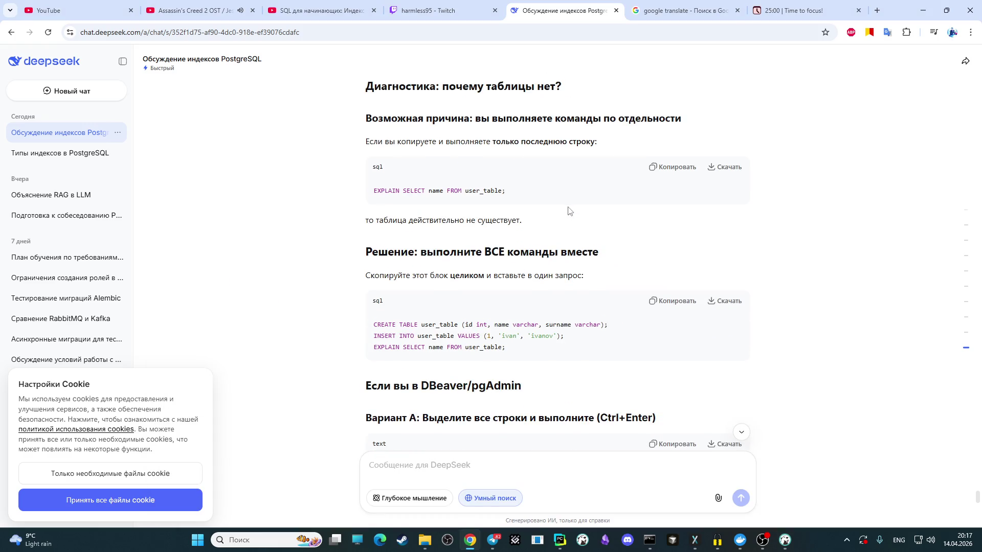
pyautogui.scroll(2, 568, 211)
pyautogui.scroll(3, 543, 234)
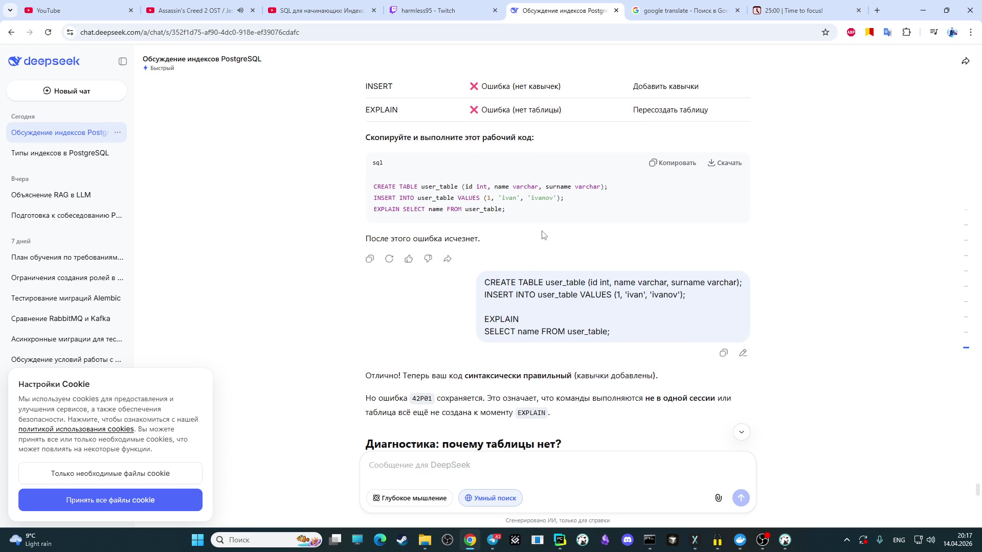
pyautogui.scroll(3, 543, 235)
pyautogui.scroll(3, 542, 235)
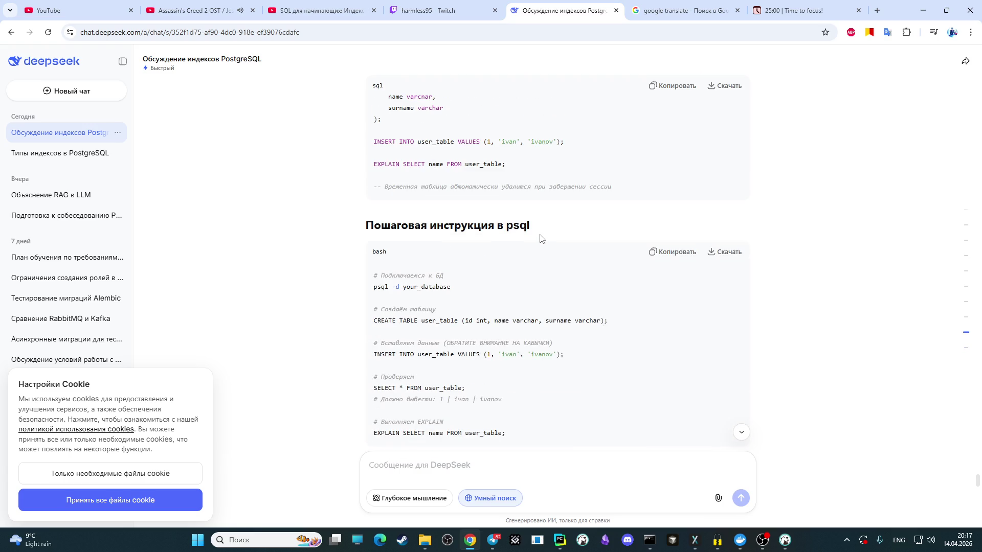
pyautogui.scroll(2, 540, 238)
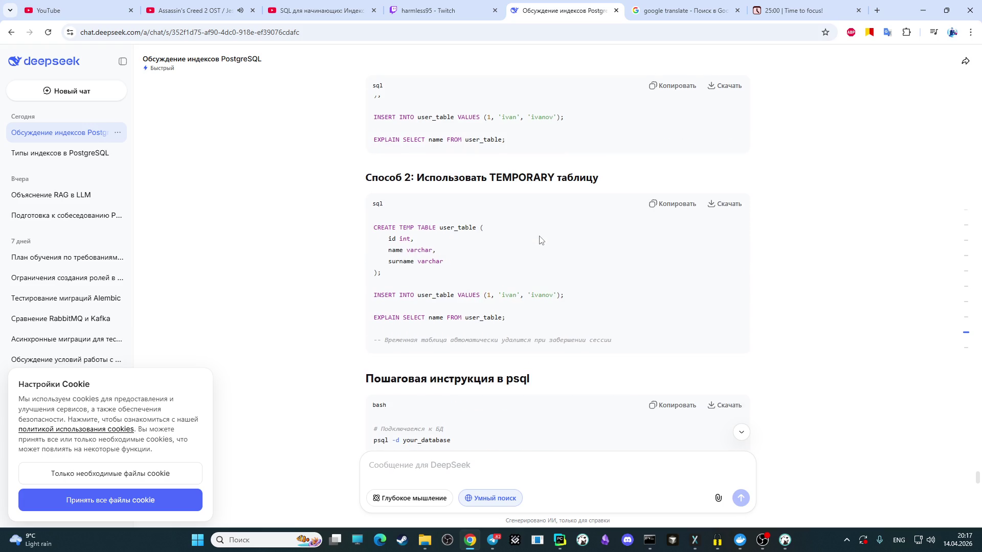
pyautogui.scroll(-3, 539, 240)
pyautogui.scroll(-5, 545, 234)
pyautogui.scroll(-5, 547, 232)
pyautogui.scroll(-5, 548, 231)
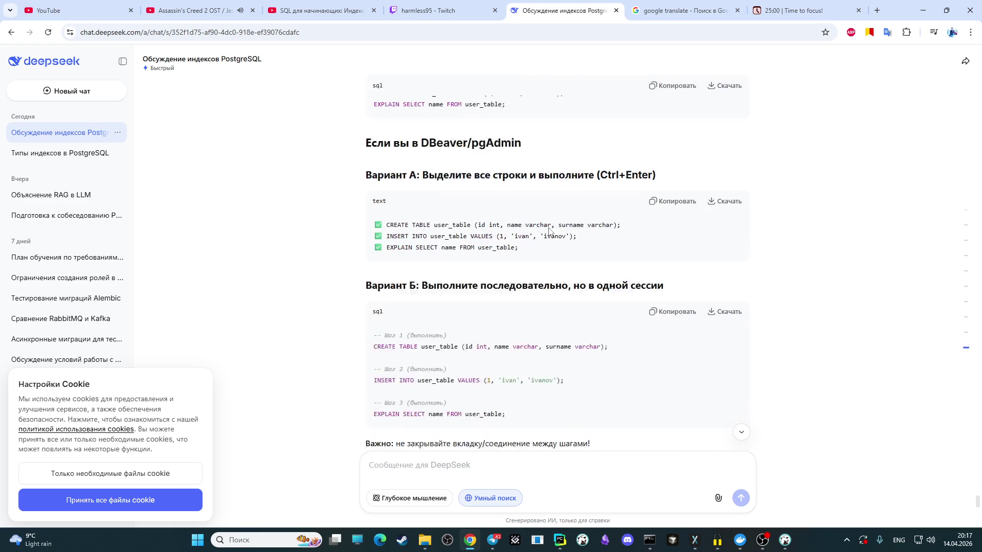
pyautogui.scroll(-5, 549, 231)
pyautogui.scroll(-3, 549, 231)
pyautogui.scroll(-4, 548, 232)
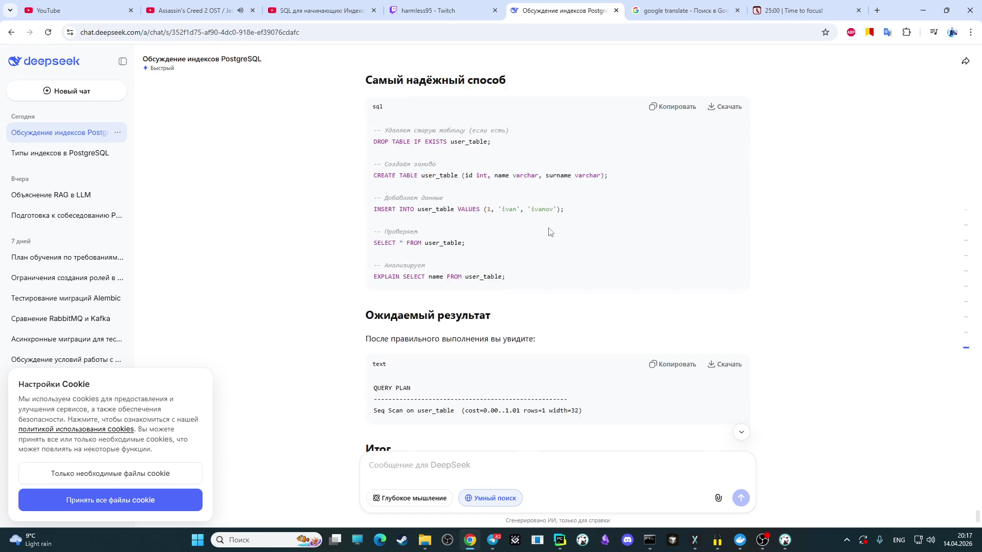
pyautogui.scroll(-3, 548, 232)
pyautogui.scroll(5, 548, 232)
pyautogui.scroll(5, 552, 237)
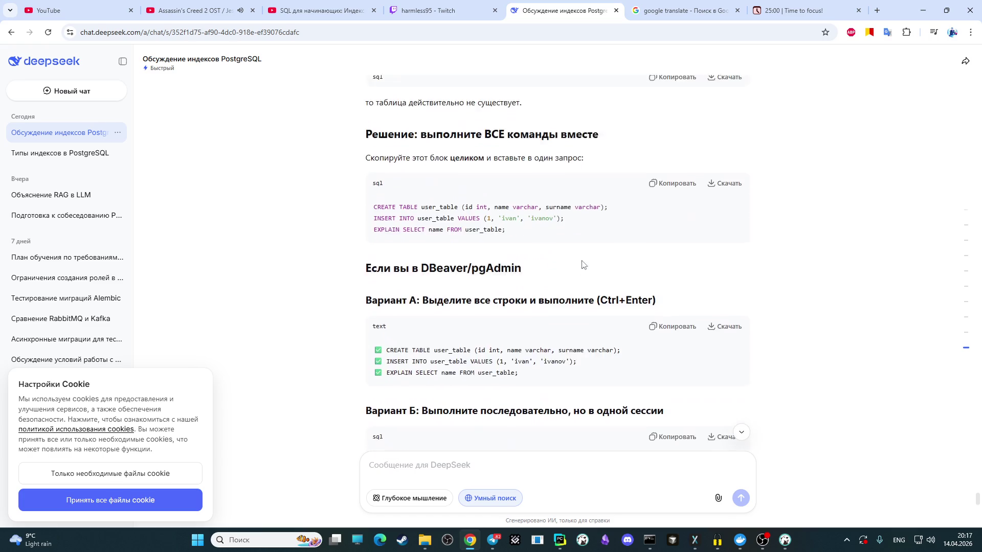
pyautogui.scroll(5, 560, 244)
pyautogui.scroll(5, 572, 255)
pyautogui.scroll(-5, 572, 255)
pyautogui.scroll(-5, 572, 255)
pyautogui.scroll(-5, 571, 253)
pyautogui.scroll(-5, 571, 251)
pyautogui.scroll(10, 571, 251)
pyautogui.scroll(-5, 572, 251)
pyautogui.scroll(-5, 571, 251)
pyautogui.scroll(-5, 571, 251)
pyautogui.scroll(4, 571, 250)
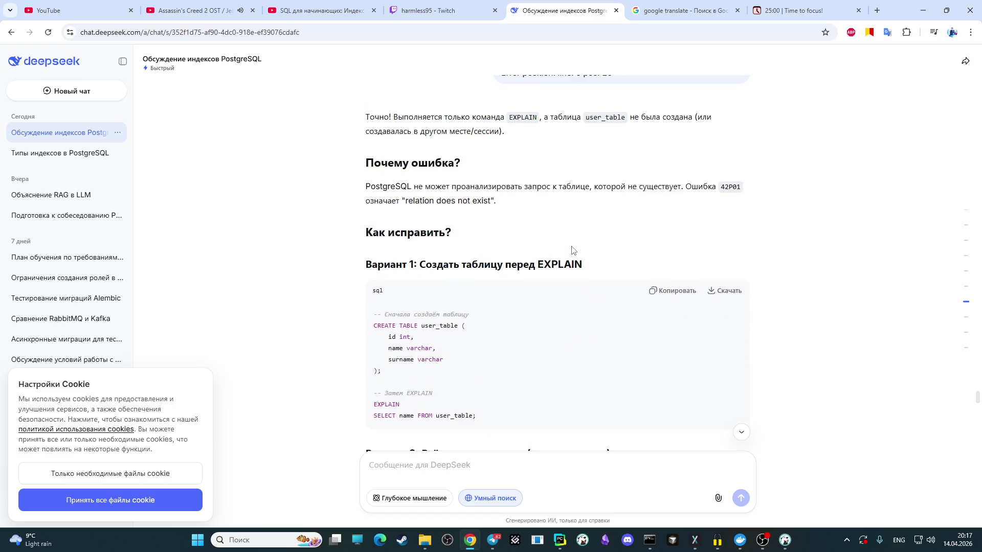
pyautogui.scroll(4, 571, 250)
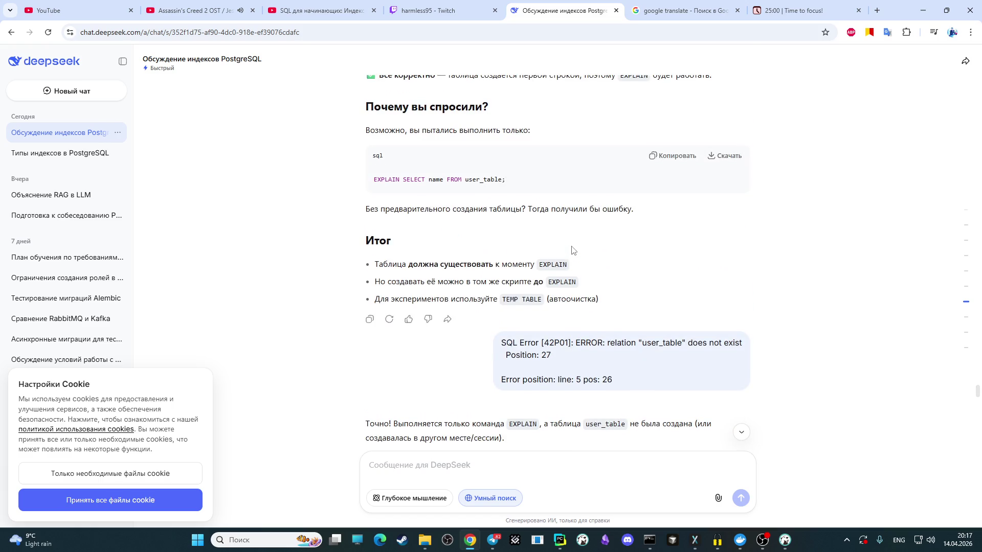
pyautogui.scroll(3, 572, 250)
pyautogui.scroll(2, 572, 250)
pyautogui.scroll(3, 572, 251)
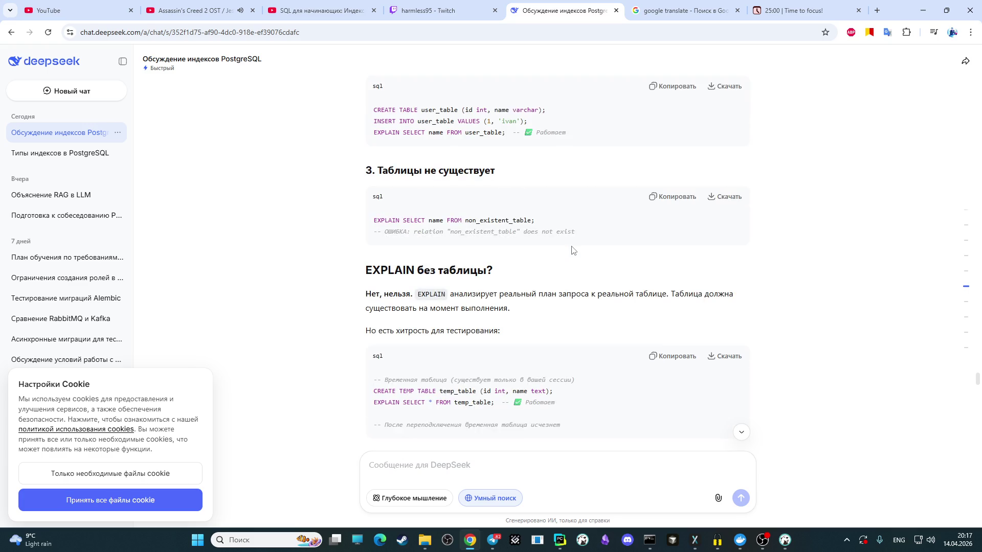
pyautogui.scroll(3, 572, 250)
pyautogui.scroll(3, 571, 250)
pyautogui.scroll(3, 572, 250)
pyautogui.scroll(3, 571, 250)
pyautogui.scroll(4, 571, 250)
pyautogui.scroll(3, 571, 251)
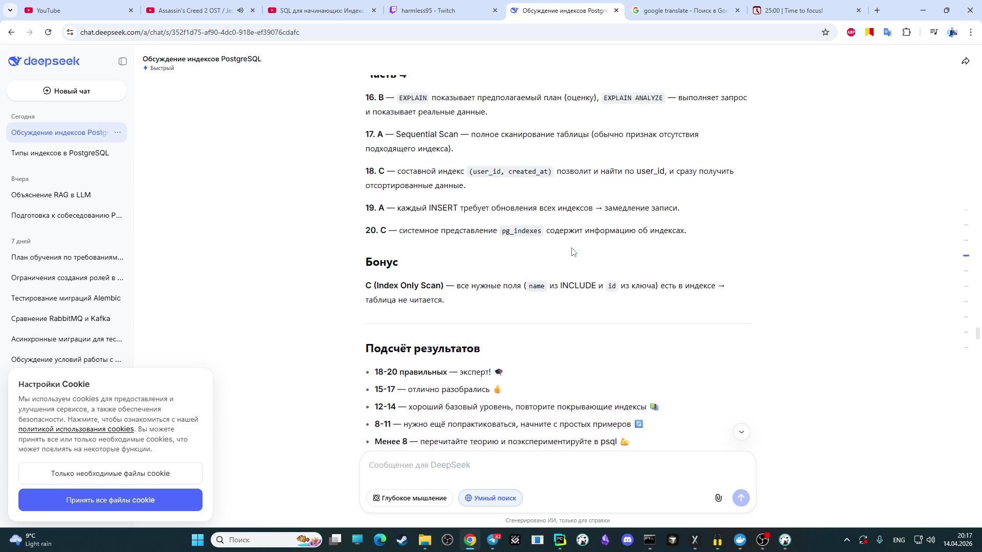
pyautogui.scroll(3, 571, 252)
pyautogui.scroll(3, 572, 251)
pyautogui.scroll(3, 571, 253)
pyautogui.scroll(3, 570, 256)
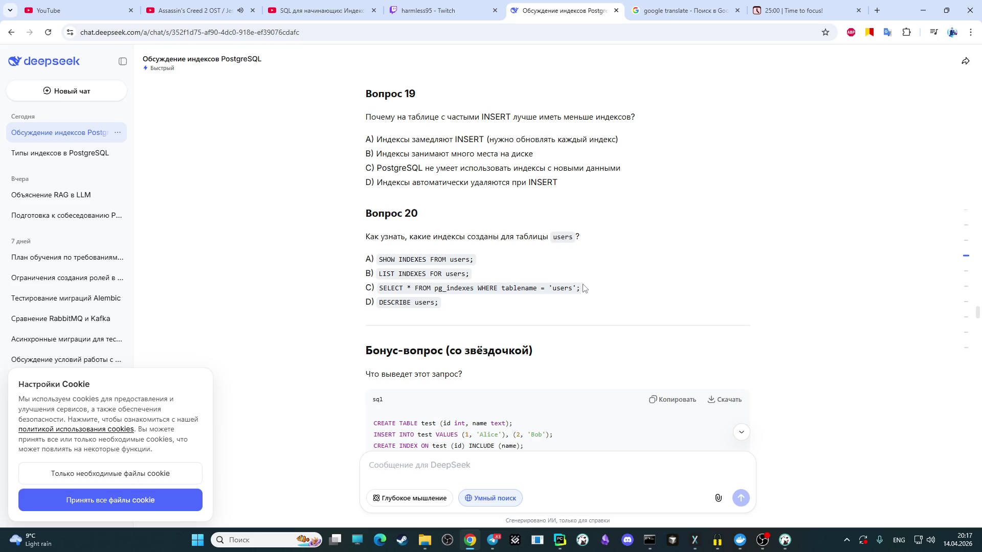
pyautogui.moveTo(583, 291); pyautogui.dragTo(380, 287)
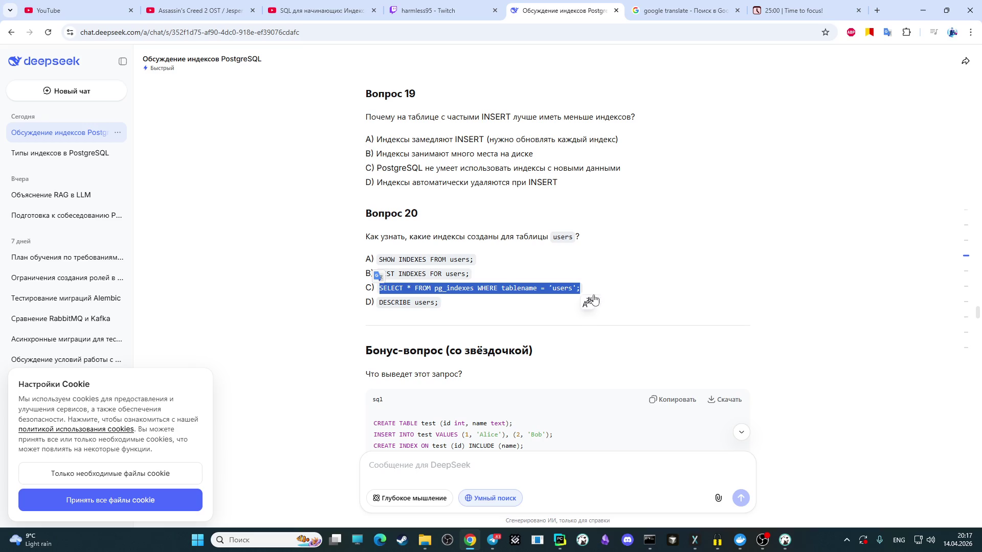
# Step: Write the pg_indexes query with tablename "user_table" into the DBeaver script
pyautogui.click(785, 540)
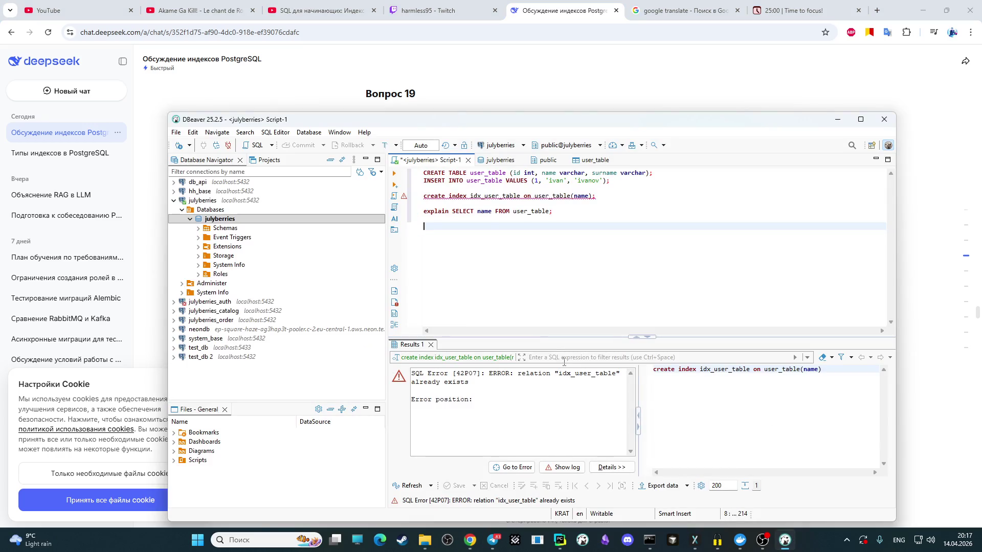
pyautogui.moveTo(569, 129); pyautogui.dragTo(628, 328)
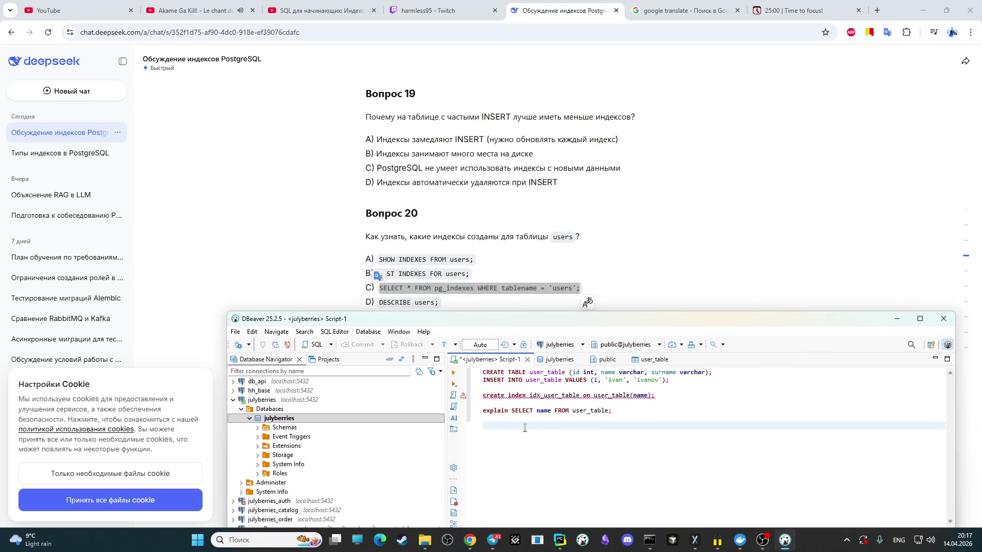
pyautogui.write('SELECT')
pyautogui.press('Return')
pyautogui.write('rom ')
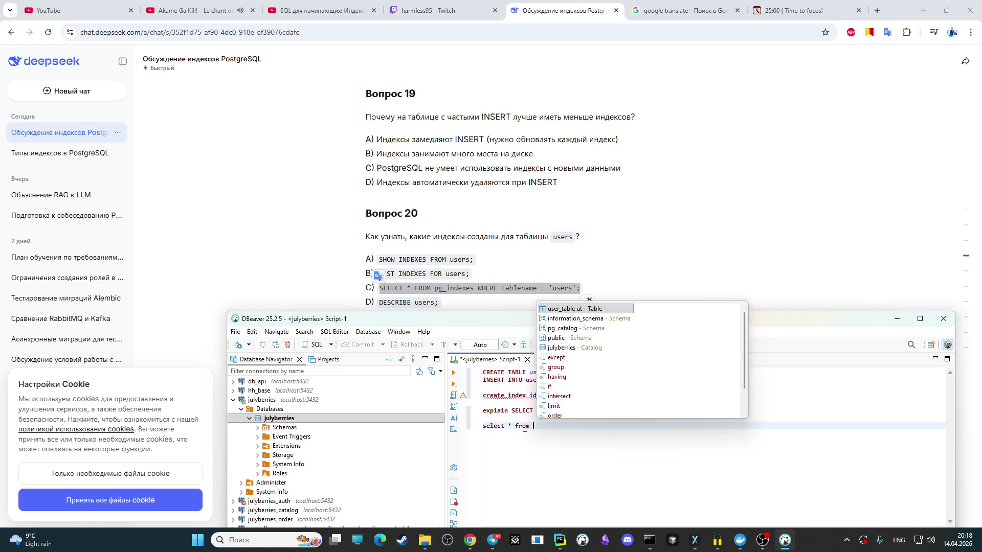
pyautogui.write('pg')
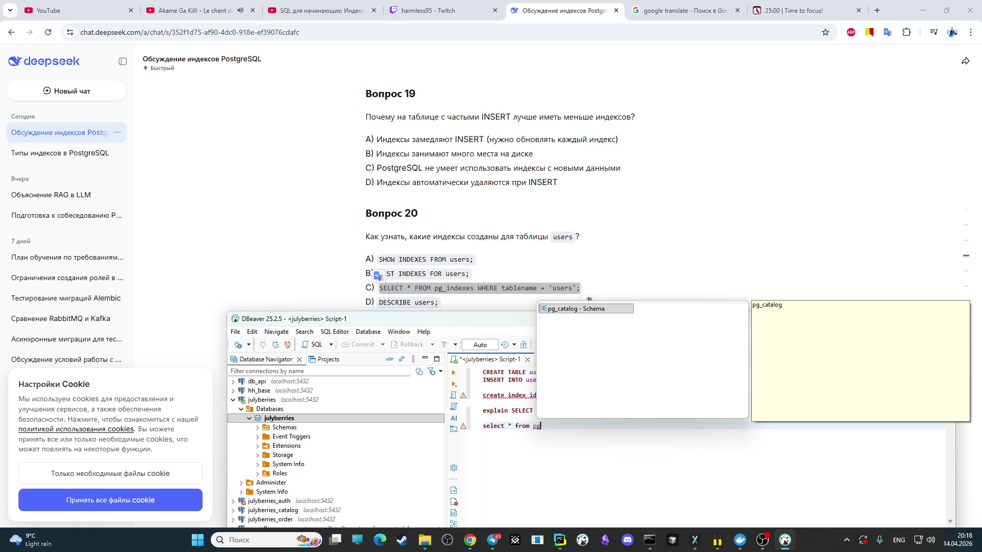
pyautogui.write('_indexes where ')
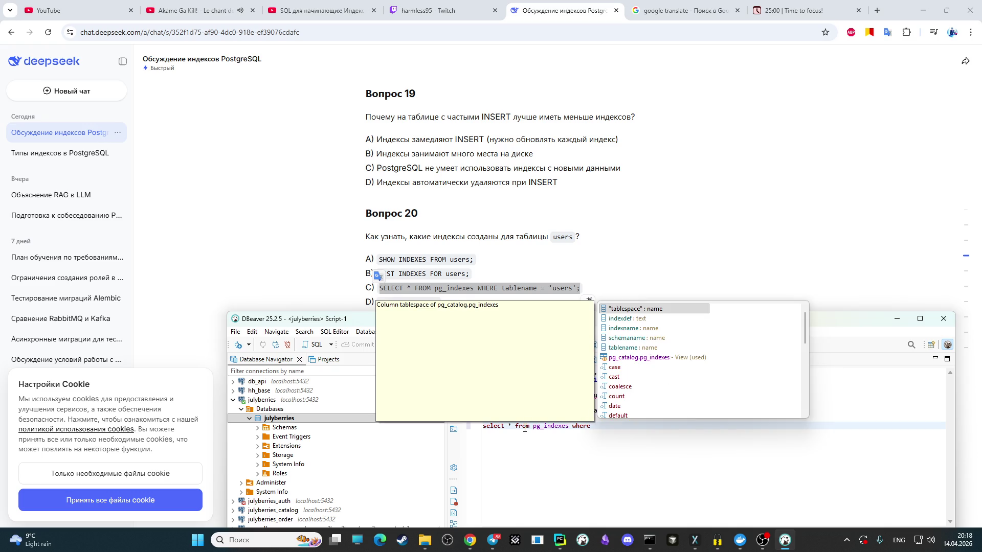
pyautogui.write('tables')
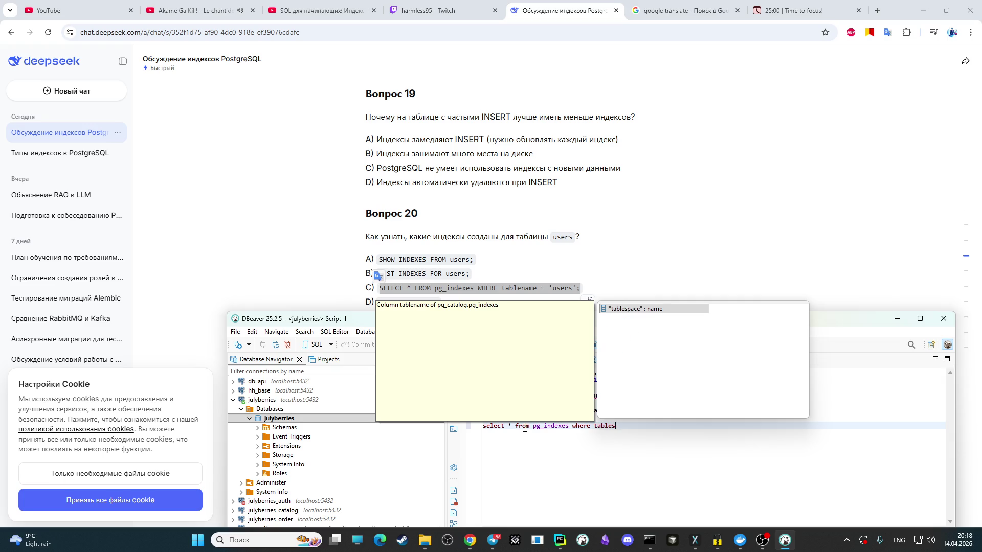
pyautogui.press('BackSpace')
pyautogui.press('Return')
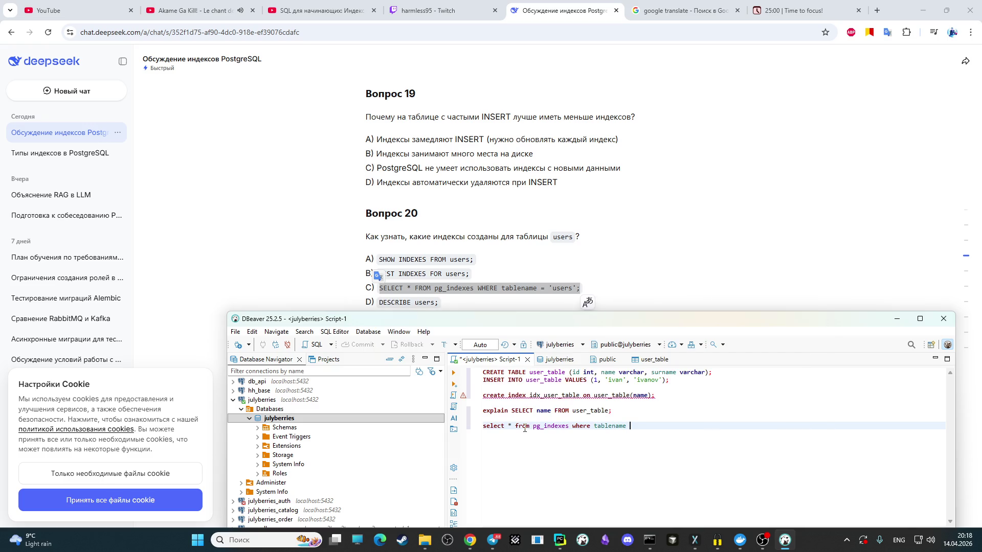
pyautogui.write('= ')
pyautogui.write("'")
pyautogui.write('user')
pyautogui.write('_table";')
# Step: Run the pg_indexes query and reveal its column-does-not-exist error in Results
pyautogui.moveTo(694, 424); pyautogui.dragTo(483, 428)
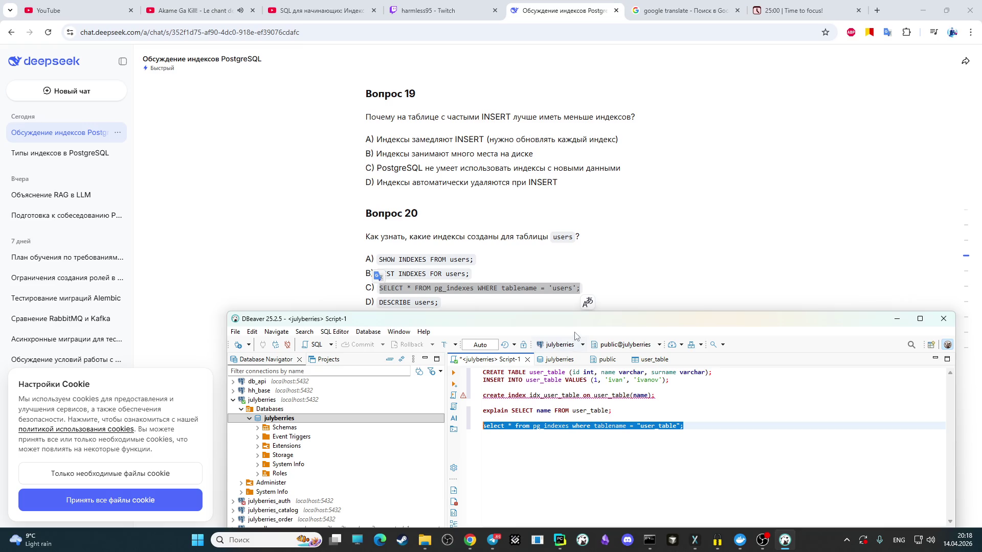
pyautogui.moveTo(573, 319); pyautogui.dragTo(541, 63)
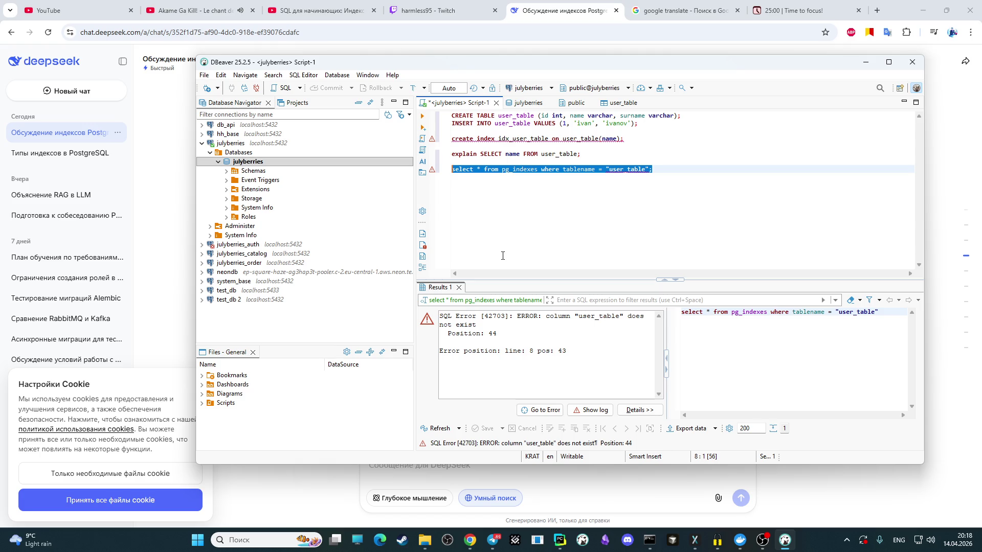
pyautogui.click(463, 169)
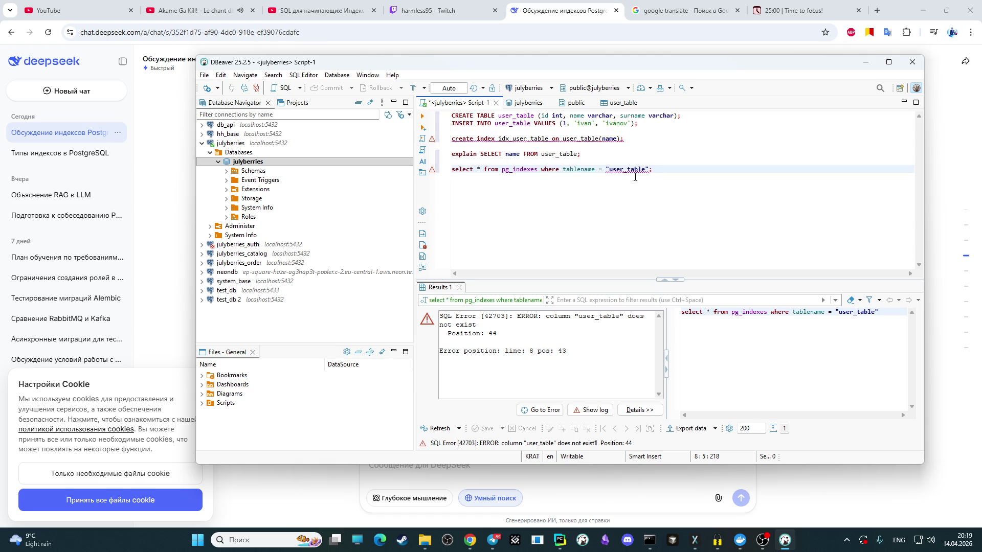
pyautogui.moveTo(629, 169)
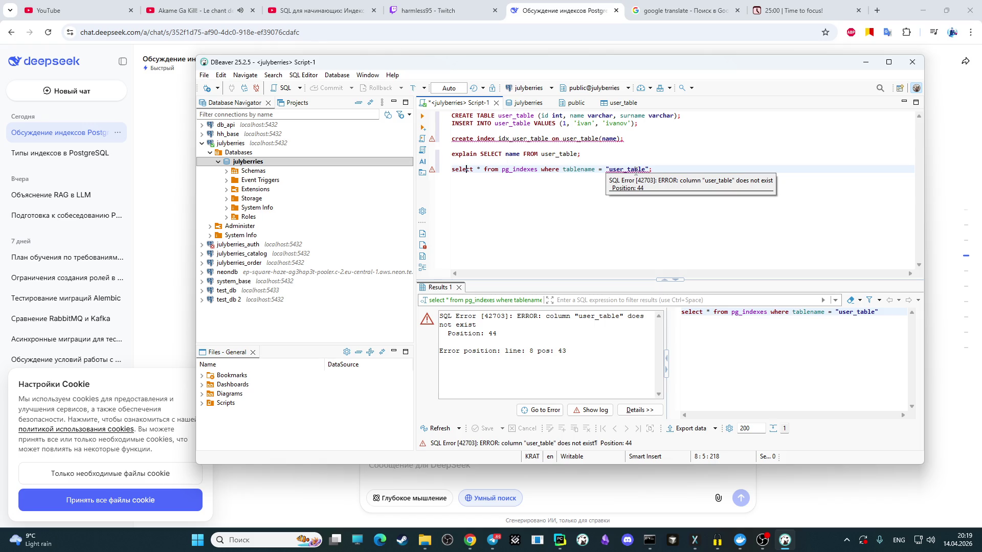
# Step: Copy the entire SQL script to the clipboard
pyautogui.click(612, 208)
pyautogui.hotkey('ctrl', 'a')
pyautogui.hotkey('ctrl', 'c')
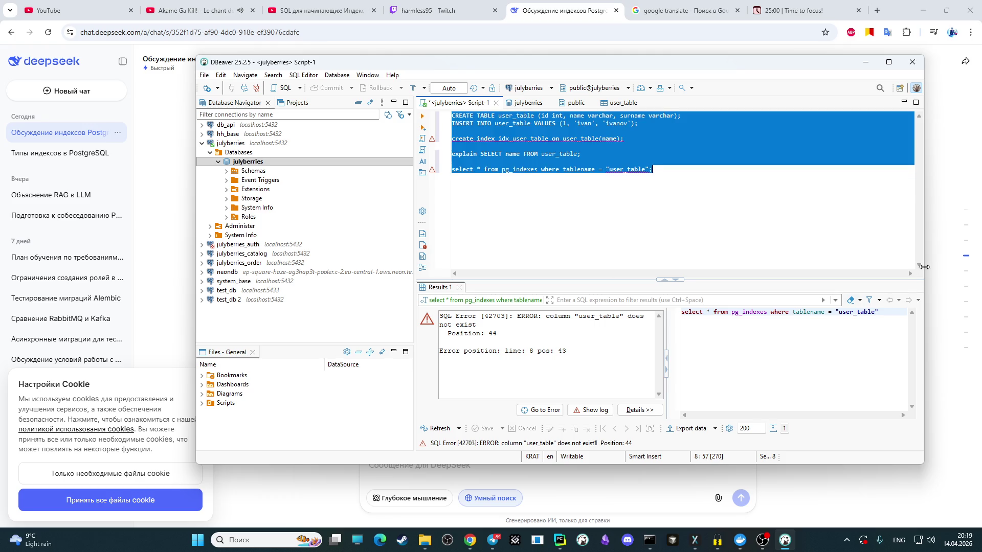
# Step: Send the full script to DeepSeek, which flags the double quotes, then return to DBeaver
pyautogui.click(494, 464)
pyautogui.hotkey('ctrl', 'v')
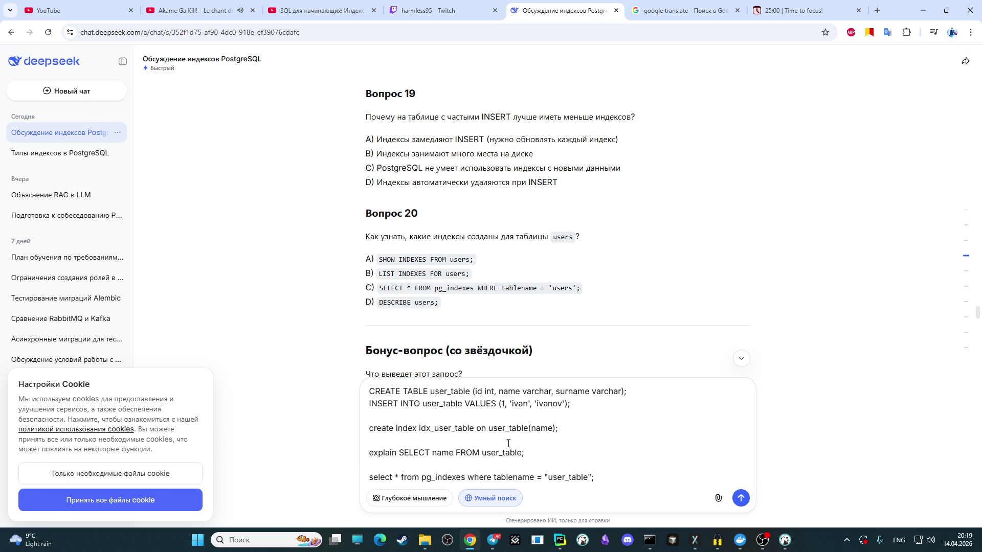
pyautogui.press('Return')
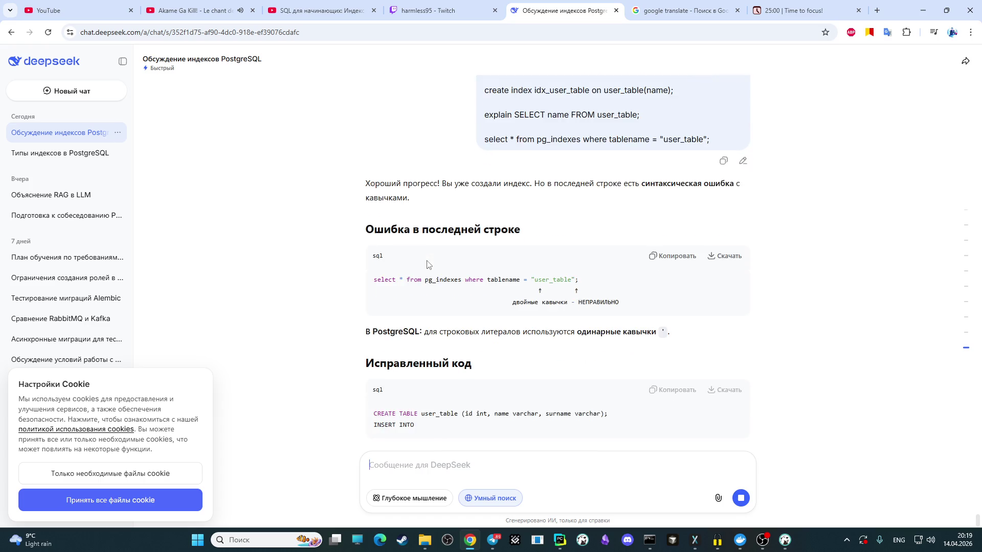
pyautogui.scroll(1, 428, 265)
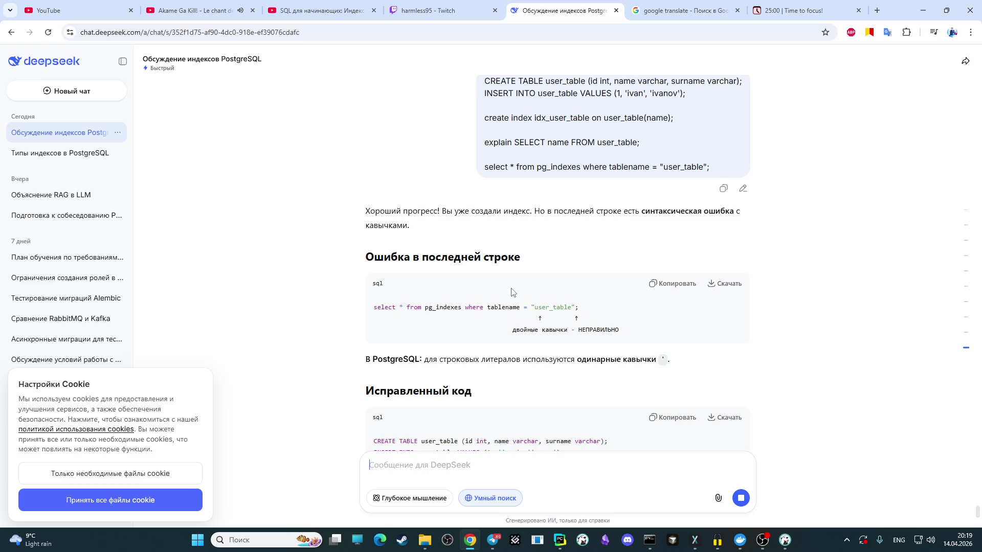
pyautogui.click(784, 540)
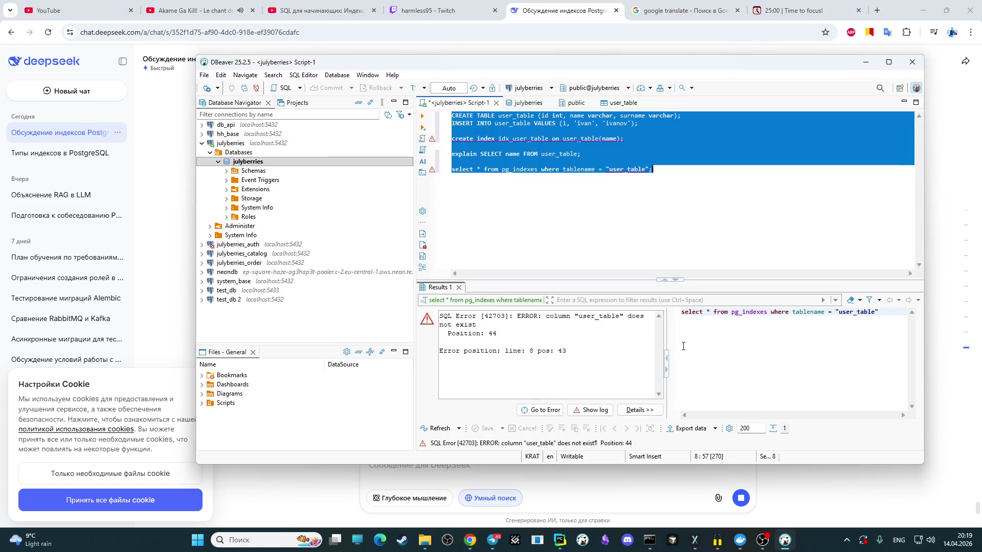
# Step: Replace both double quotes around user_table with single quotes
pyautogui.press('Left')
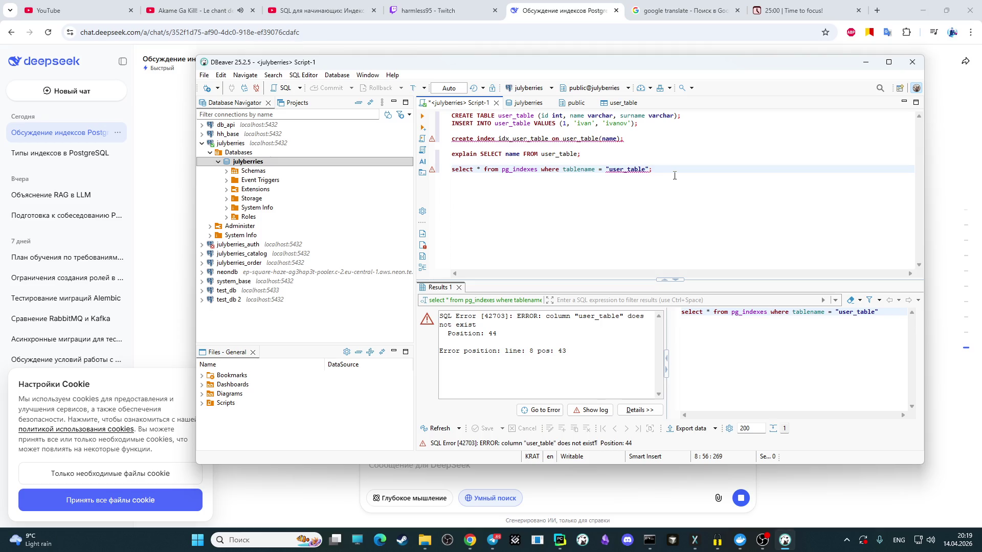
pyautogui.press('BackSpace')
pyautogui.write("'")
pyautogui.press('Left')
pyautogui.press('Left')
pyautogui.press('Left')
pyautogui.press('Left')
pyautogui.press('Left')
pyautogui.press('Left')
pyautogui.press('BackSpace')
pyautogui.write("'")
# Step: Run the corrected pg_indexes query, returning the idx_user_table row
pyautogui.press('End')
pyautogui.hotkey('shift', 'Home')
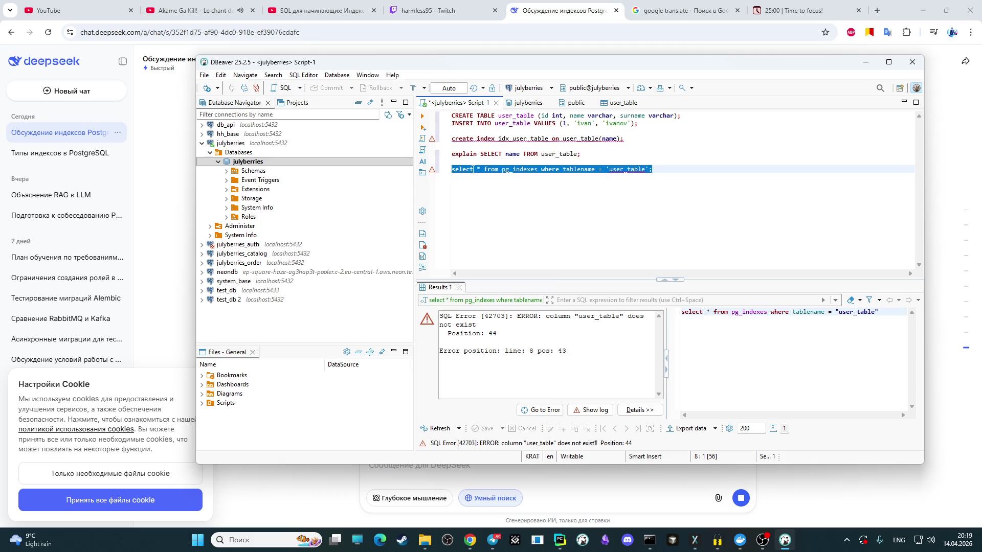
pyautogui.rightClick(470, 171)
pyautogui.press('Escape')
pyautogui.hotkey('ctrl', 'Return')
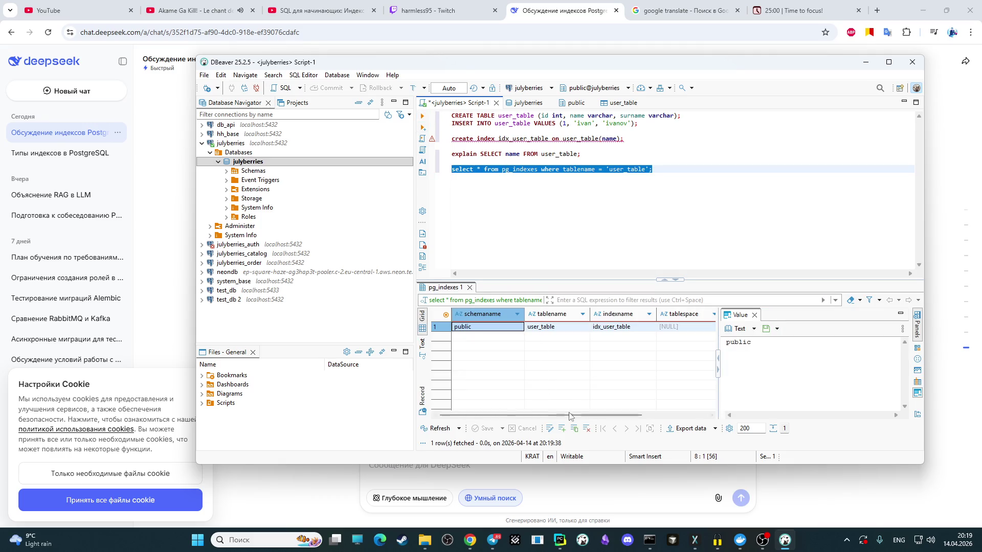
pyautogui.moveTo(556, 416); pyautogui.dragTo(664, 417)
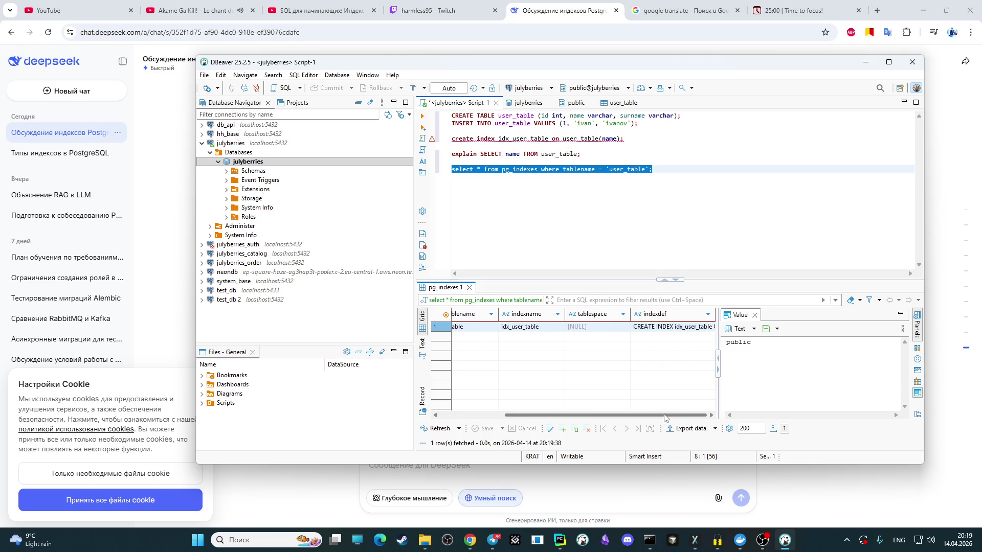
# Step: Inspect the btree indexdef on user_table's name column, then go back to DeepSeek
pyautogui.click(670, 331)
pyautogui.press('Home')
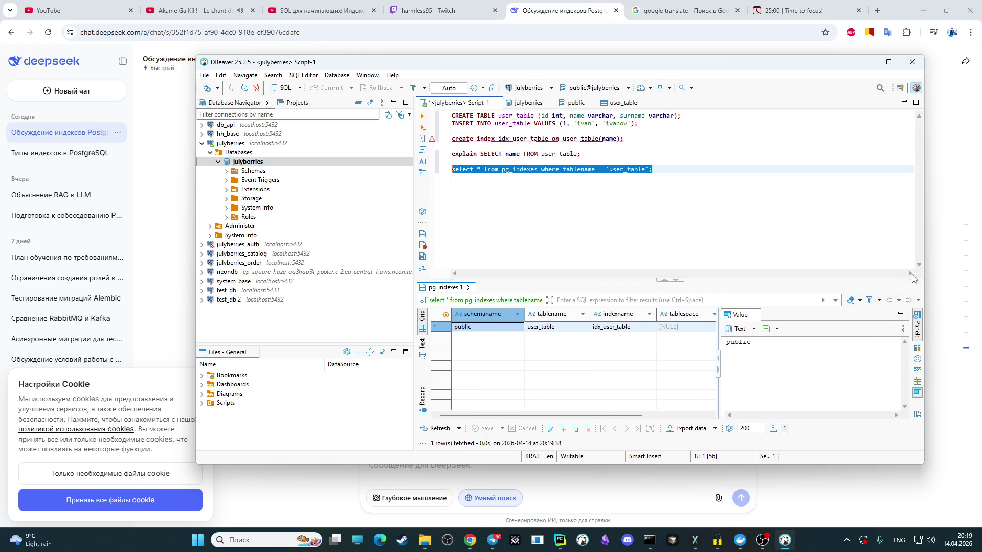
pyautogui.click(931, 263)
pyautogui.scroll(-1, 584, 314)
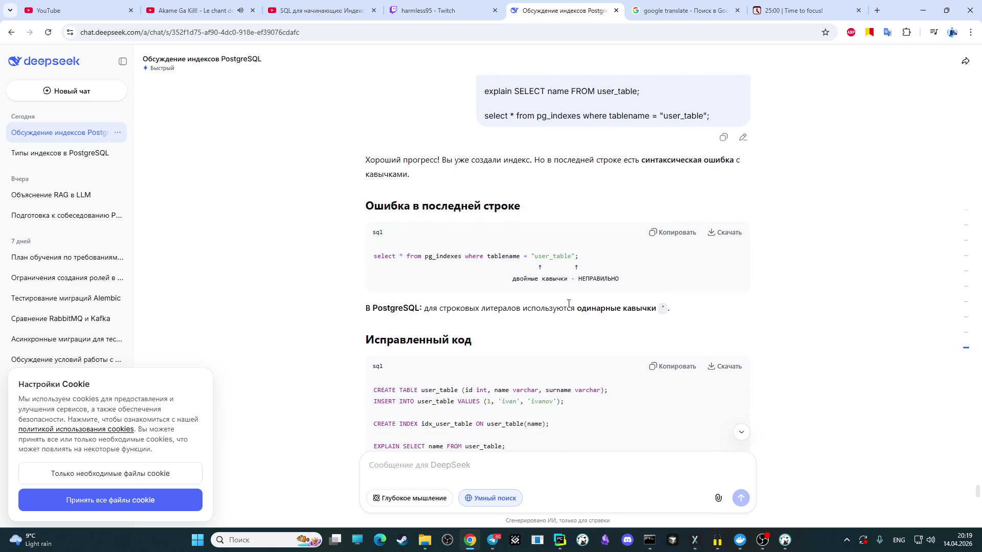
pyautogui.scroll(-2, 569, 308)
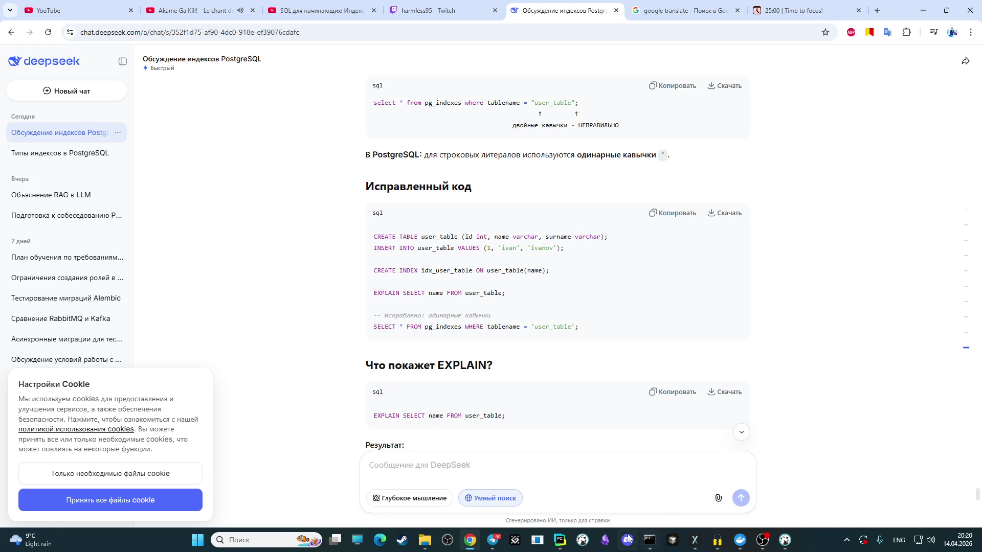
# Step: Run the explain query in DBeaver, showing a Seq Scan on user_table, then return to DeepSeek
pyautogui.click(763, 541)
pyautogui.click(521, 185)
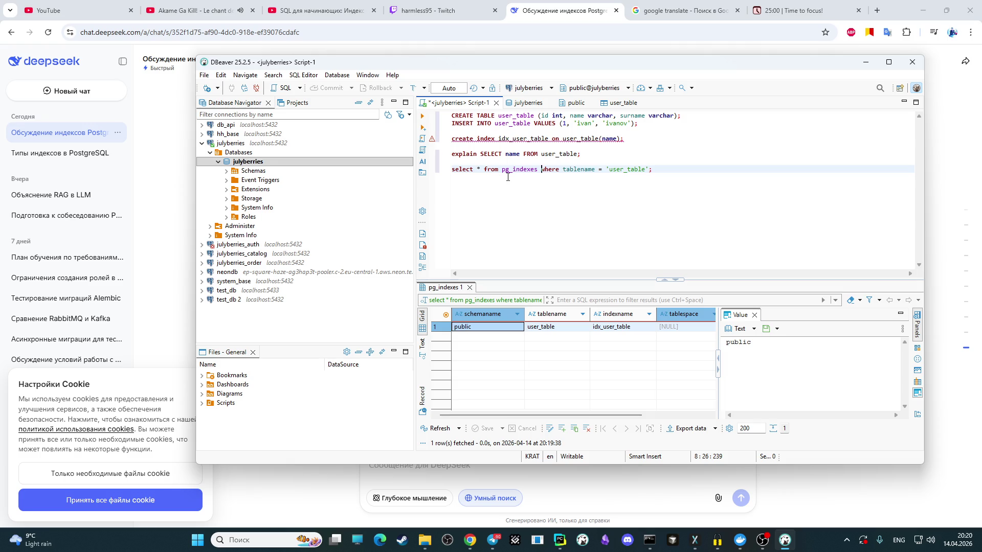
pyautogui.click(579, 154)
pyautogui.hotkey('shift', 'Home')
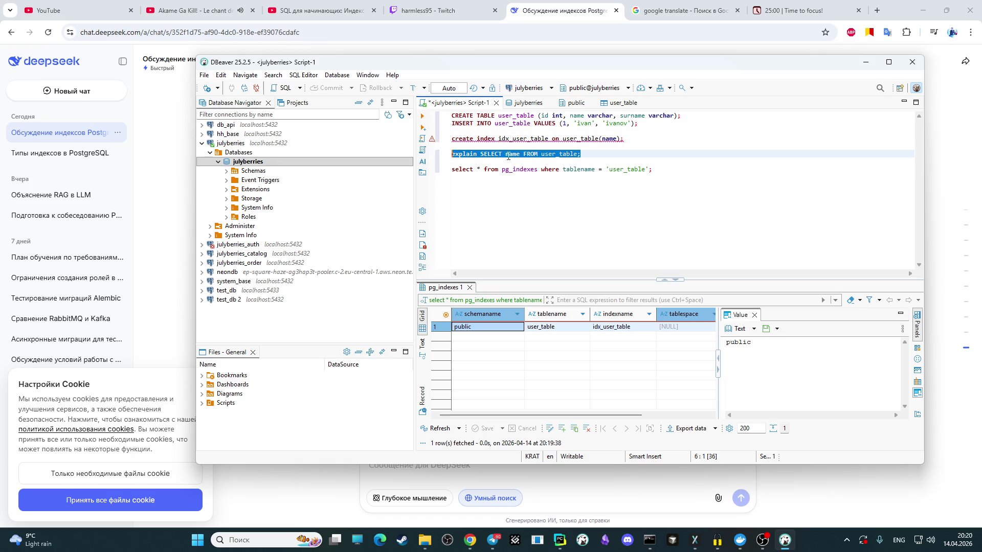
pyautogui.click(422, 116)
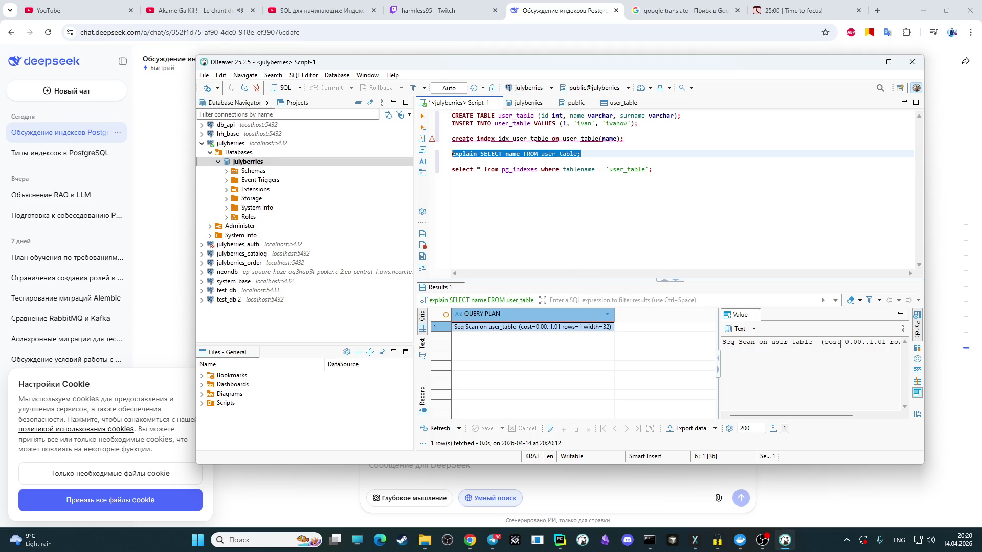
pyautogui.click(965, 355)
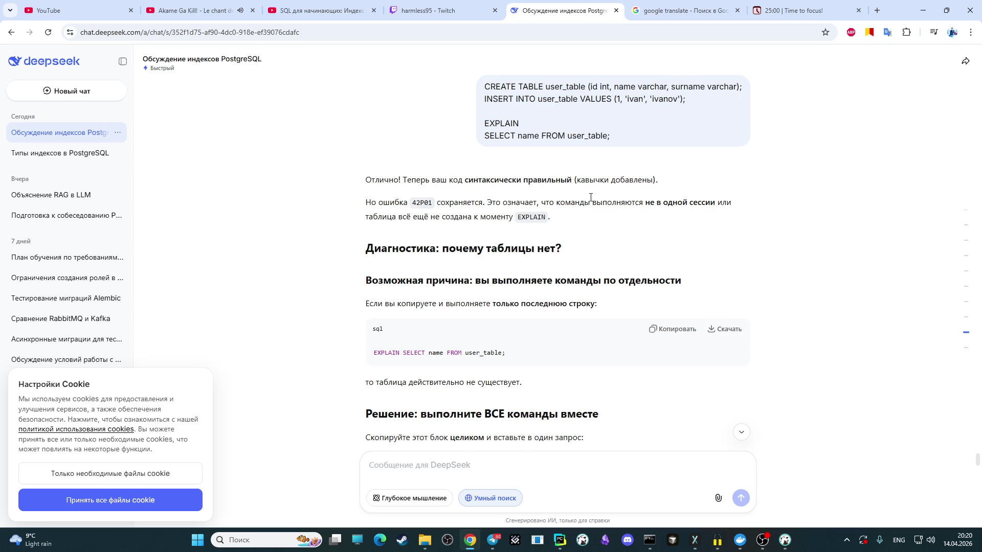
pyautogui.scroll(-1, 845, 247)
pyautogui.scroll(-5, 845, 247)
pyautogui.scroll(-5, 846, 247)
pyautogui.scroll(-5, 845, 247)
pyautogui.scroll(-5, 972, 453)
pyautogui.scroll(-5, 951, 306)
pyautogui.scroll(-3, 944, 213)
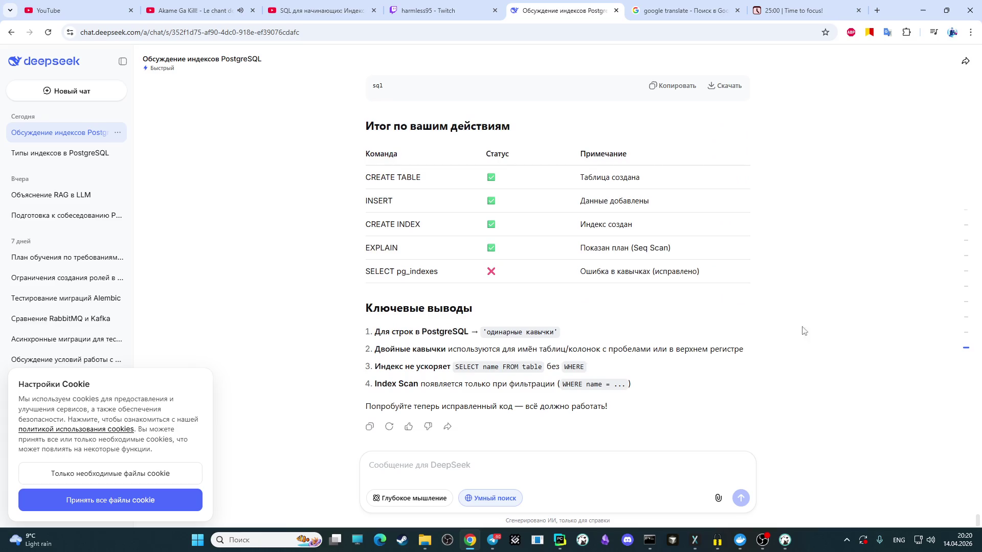
pyautogui.scroll(5, 729, 285)
pyautogui.scroll(5, 724, 276)
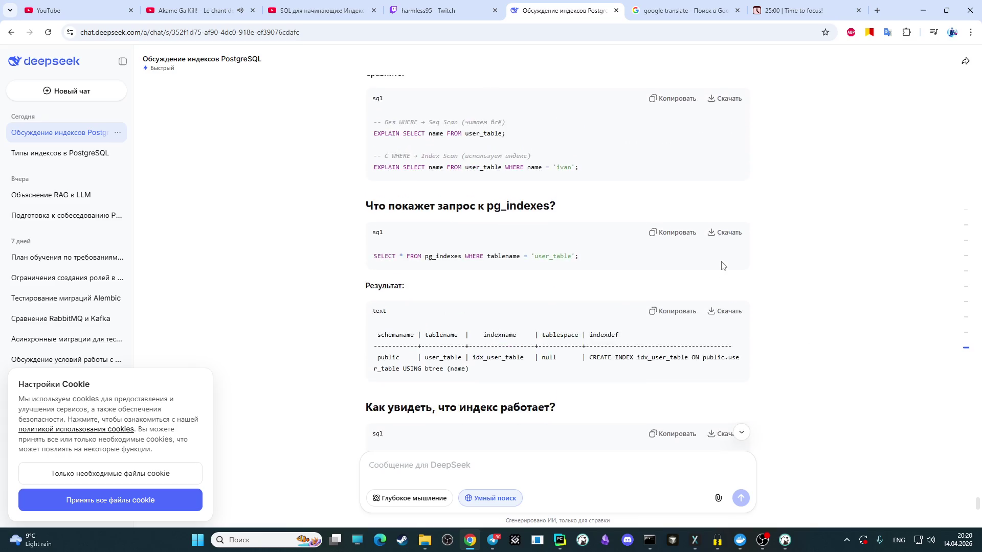
pyautogui.scroll(5, 719, 268)
pyautogui.scroll(1, 701, 281)
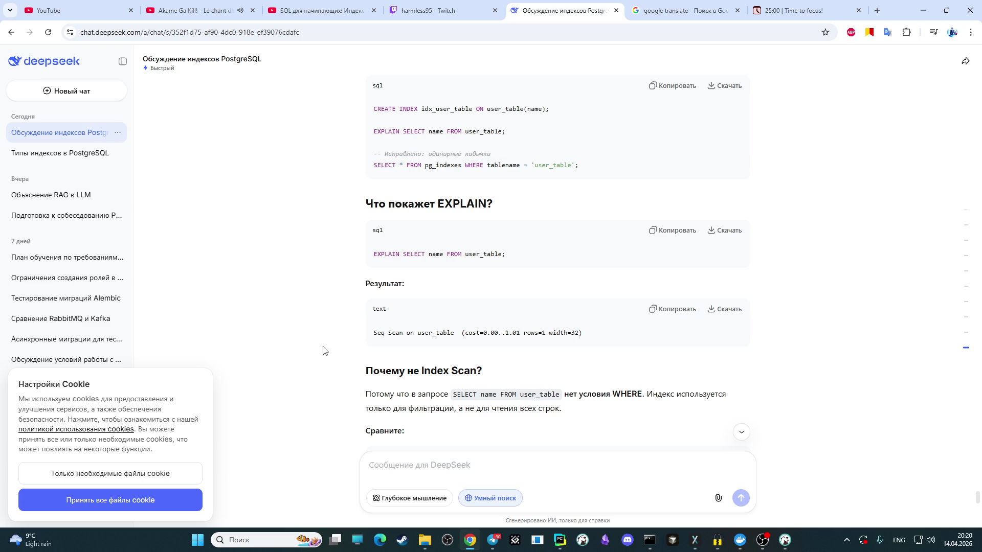
pyautogui.scroll(-1, 421, 310)
pyautogui.scroll(-2, 421, 309)
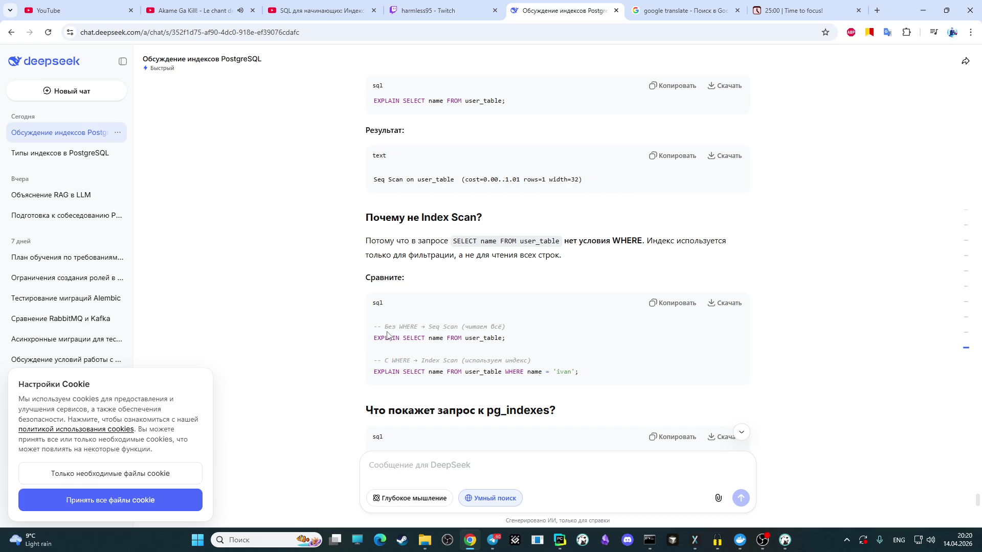
pyautogui.scroll(1, 387, 336)
pyautogui.scroll(-3, 474, 372)
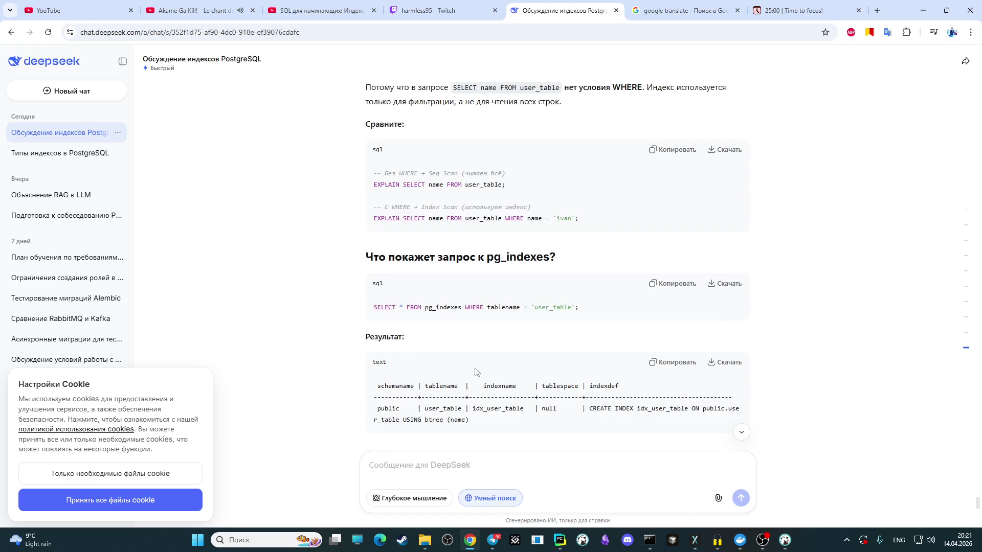
pyautogui.scroll(2, 651, 455)
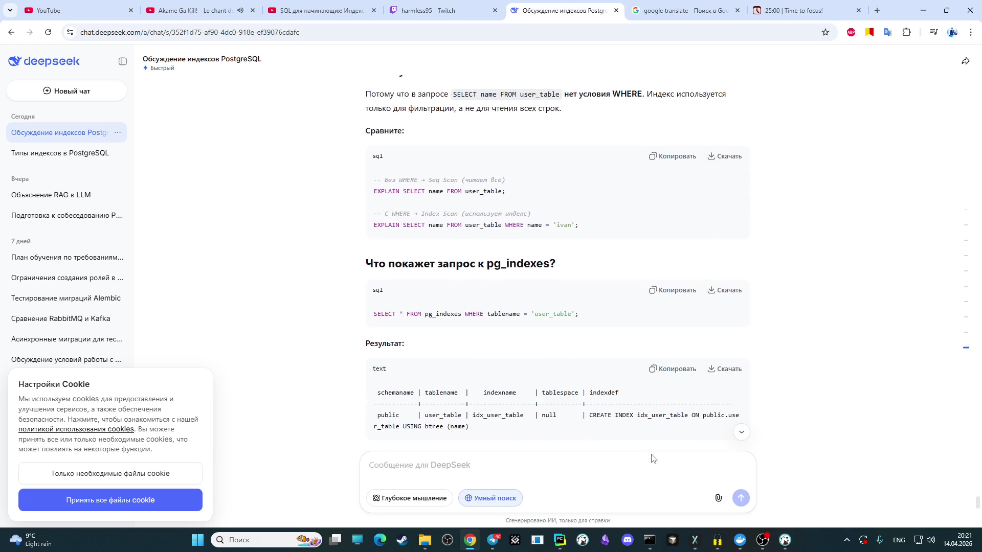
# Step: Bring the DBeaver script back to the front after reading the Seq Scan explanation
pyautogui.click(786, 542)
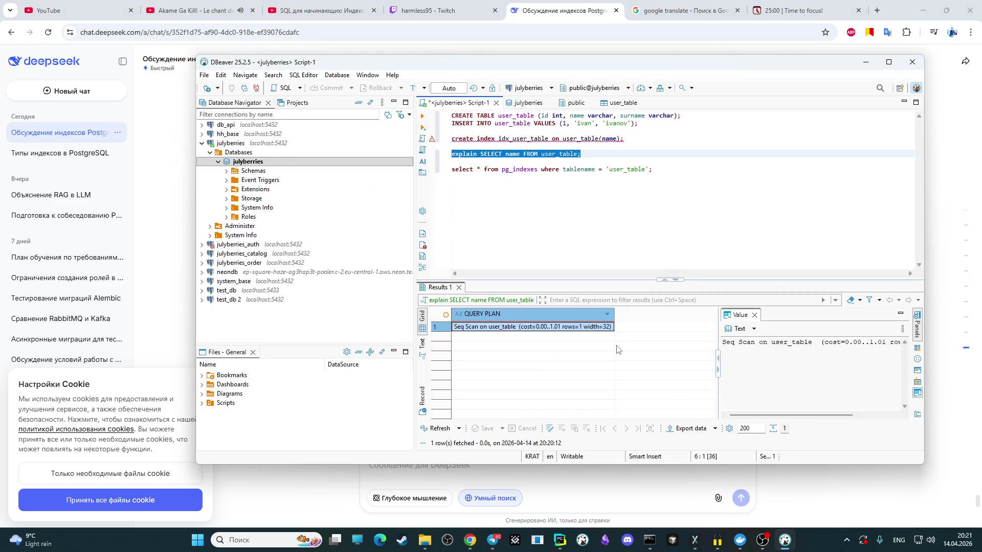
# Step: Add WHERE name = 'ivan' to the explain query
pyautogui.click(589, 163)
pyautogui.click(579, 153)
pyautogui.write('WHERE')
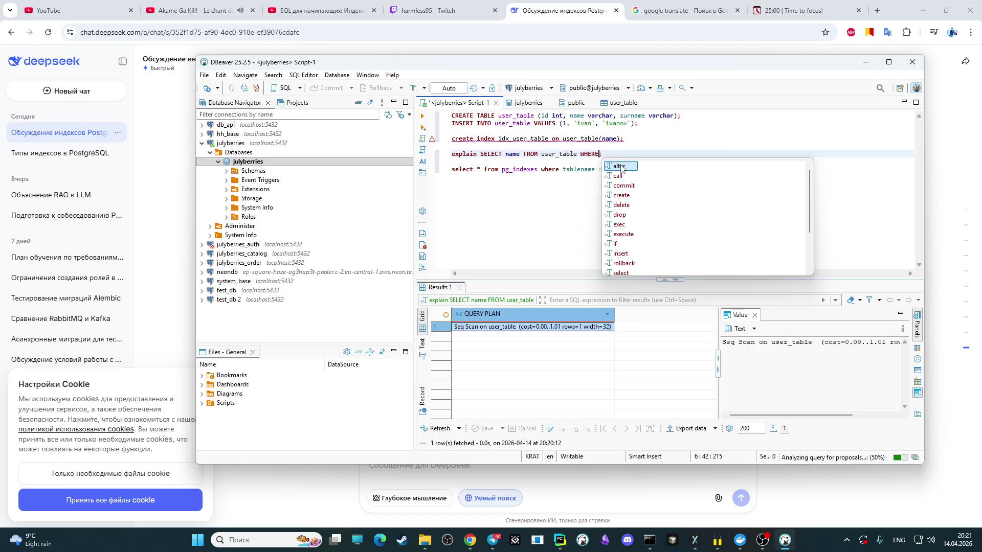
pyautogui.press('Return')
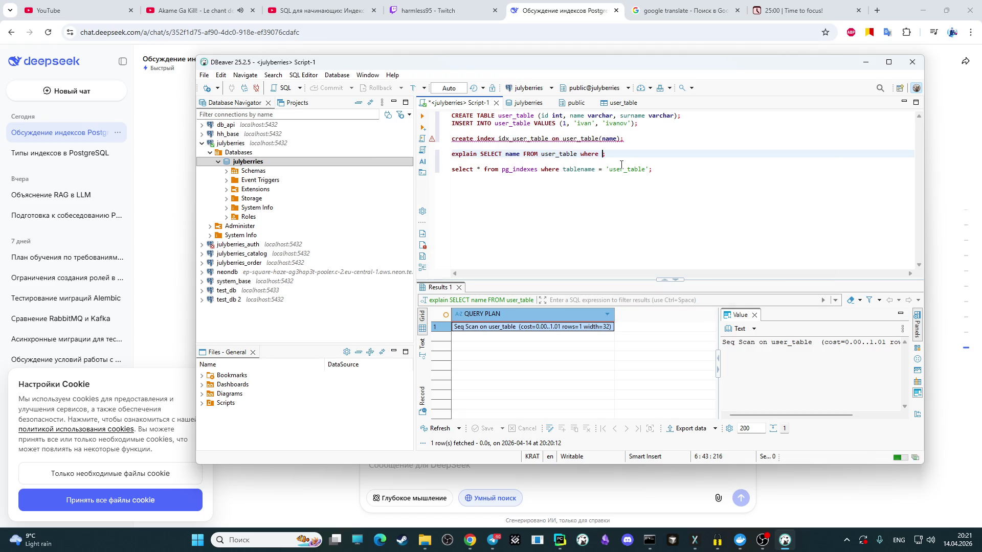
pyautogui.write('name')
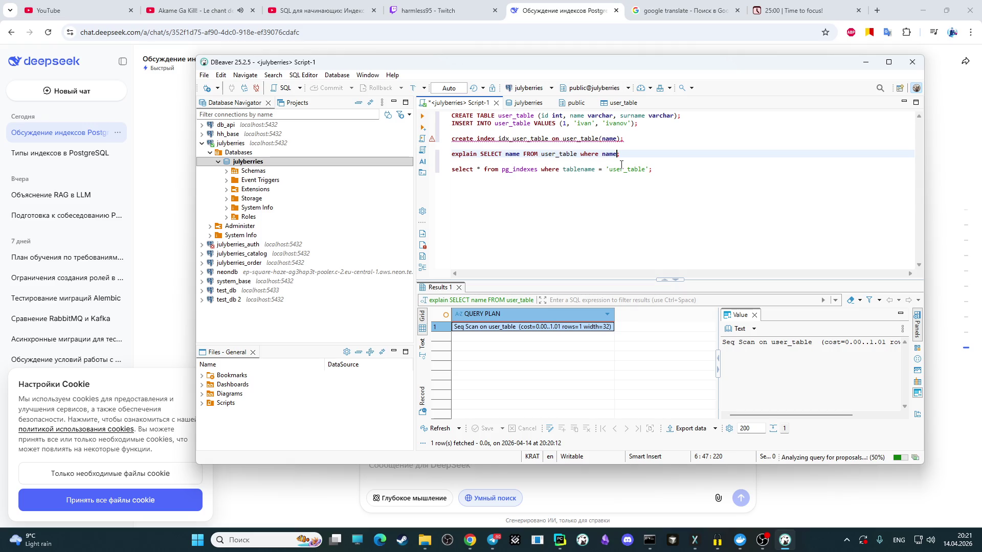
pyautogui.write(' ==')
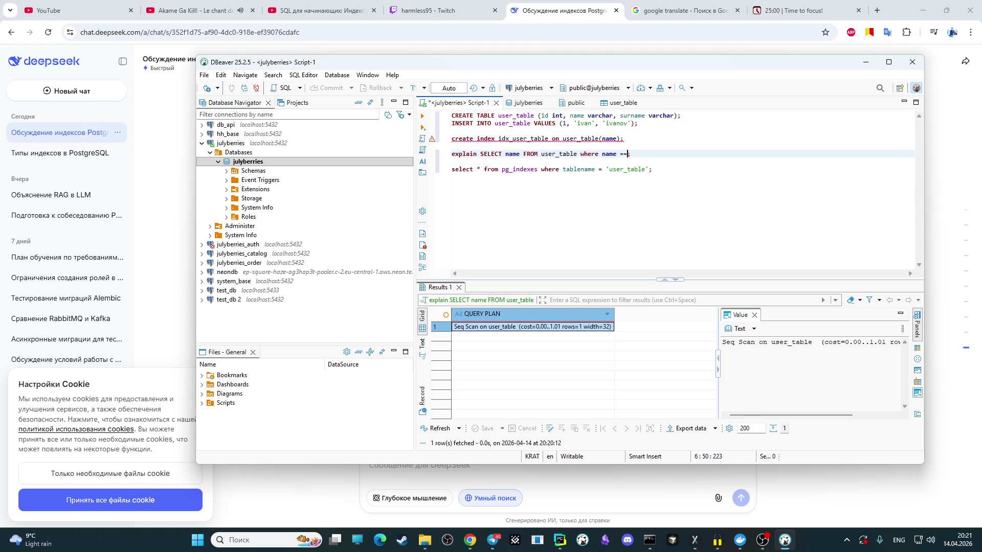
pyautogui.press('BackSpace')
pyautogui.write("'")
pyautogui.write('ivan')
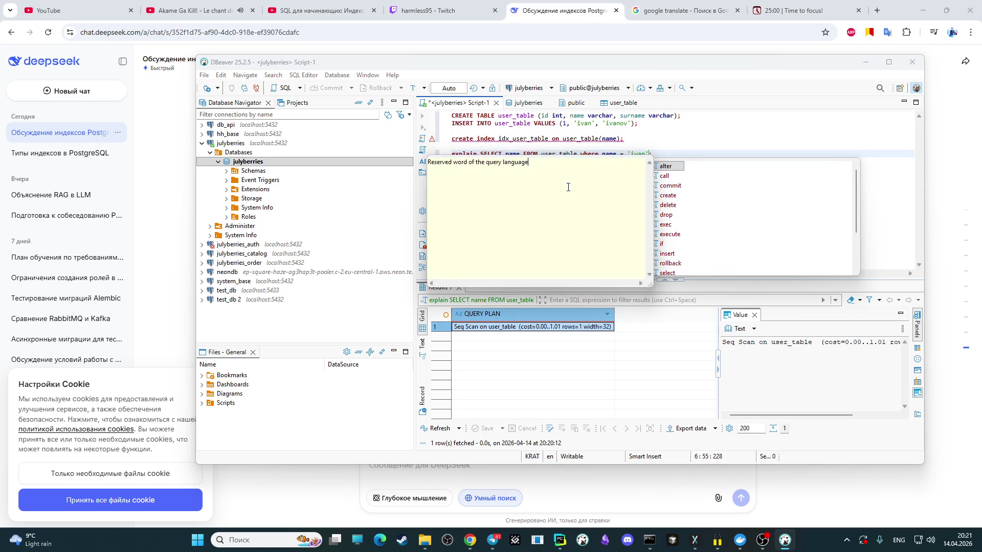
pyautogui.click(651, 154)
# Step: Run the explain, inspect the Seq Scan and Filter plan rows, then switch to DeepSeek
pyautogui.moveTo(651, 155); pyautogui.dragTo(444, 153)
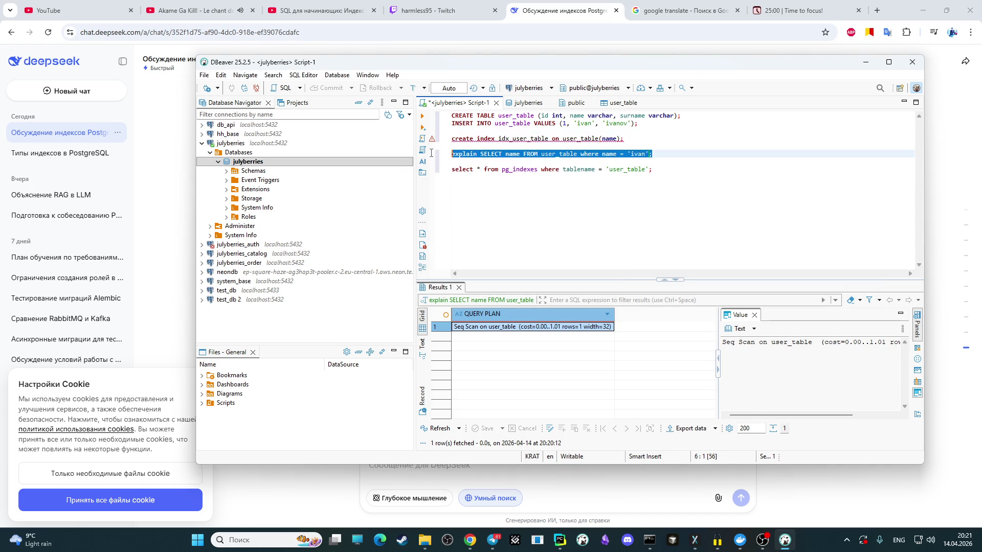
pyautogui.click(421, 116)
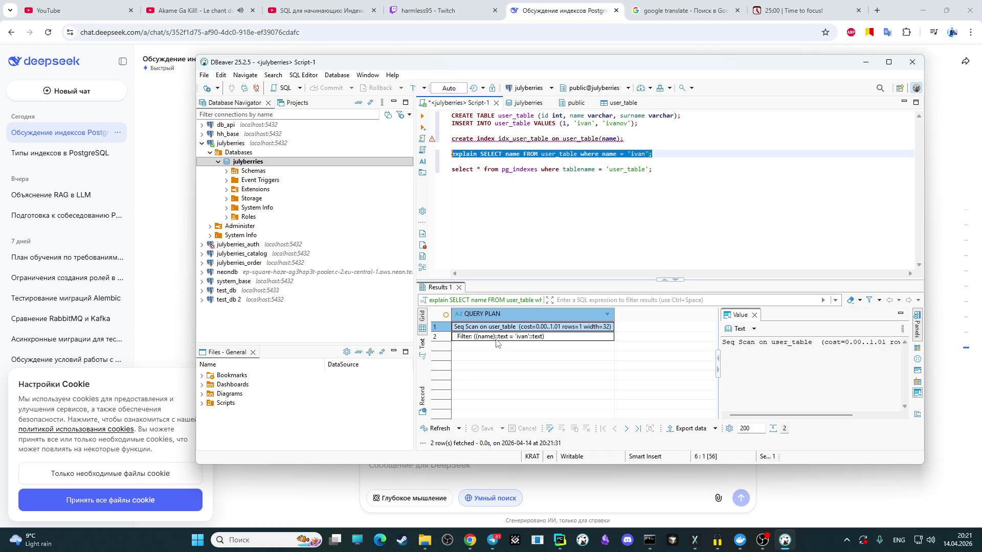
pyautogui.click(625, 169)
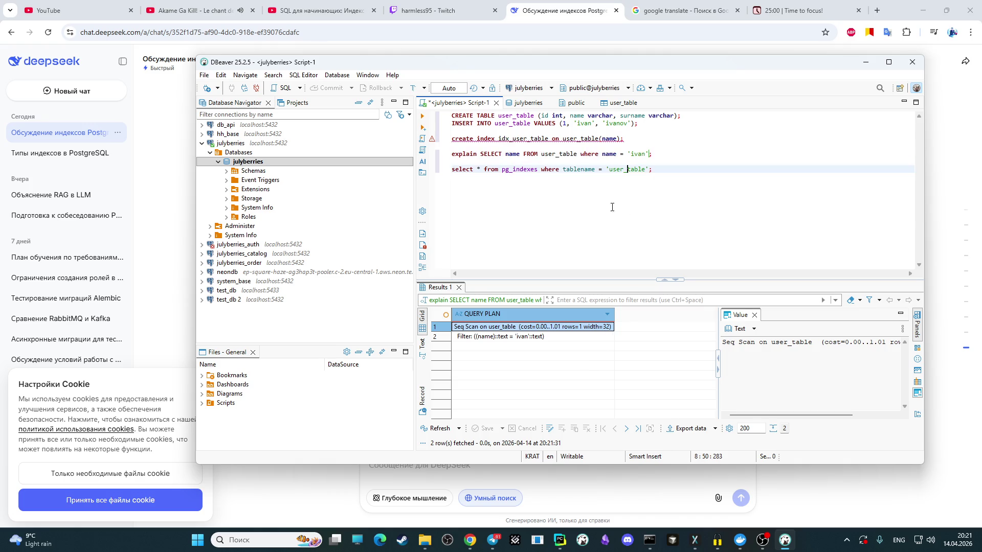
pyautogui.click(478, 340)
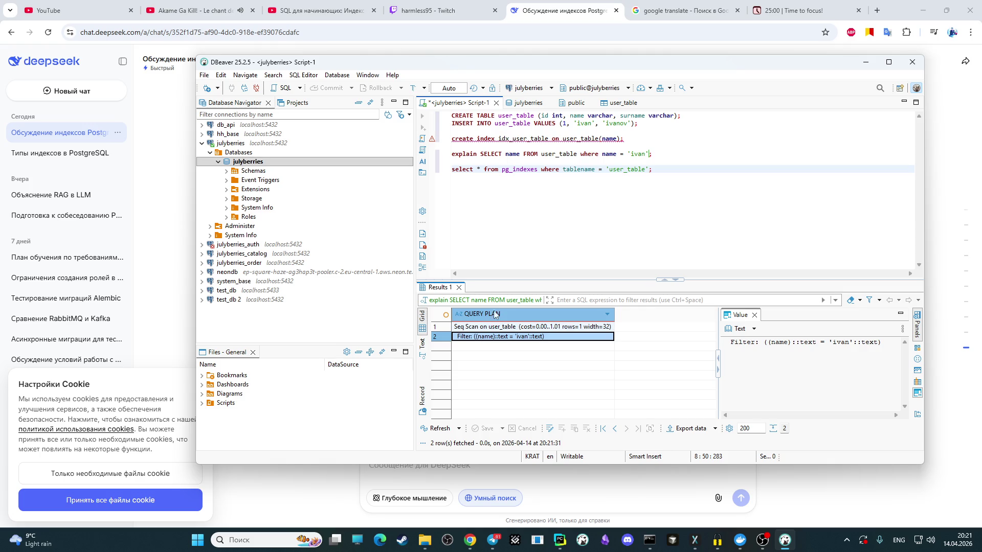
pyautogui.click(483, 328)
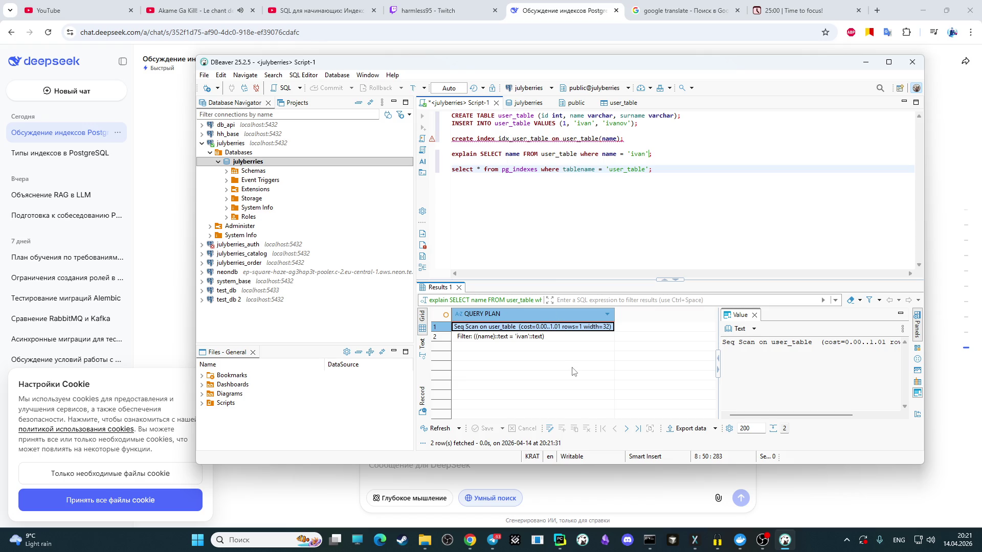
pyautogui.click(469, 541)
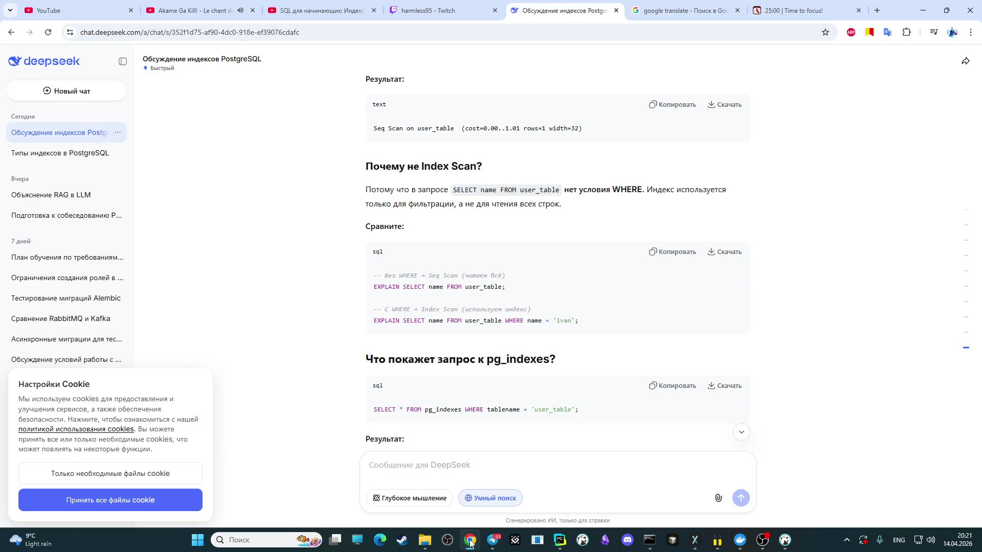
# Step: Check the OBS Studio stream briefly, then return focus to the DBeaver SQL script
pyautogui.click(469, 541)
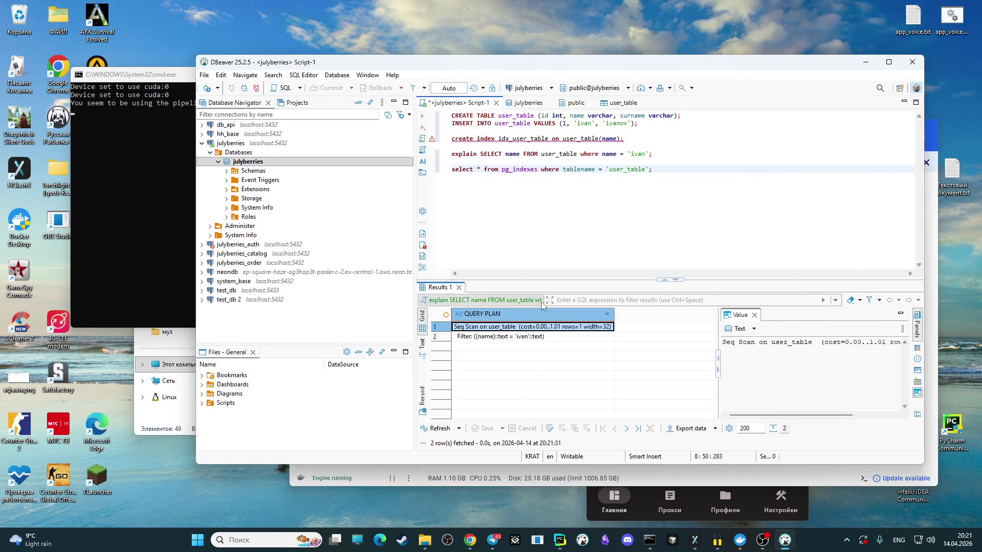
pyautogui.click(762, 541)
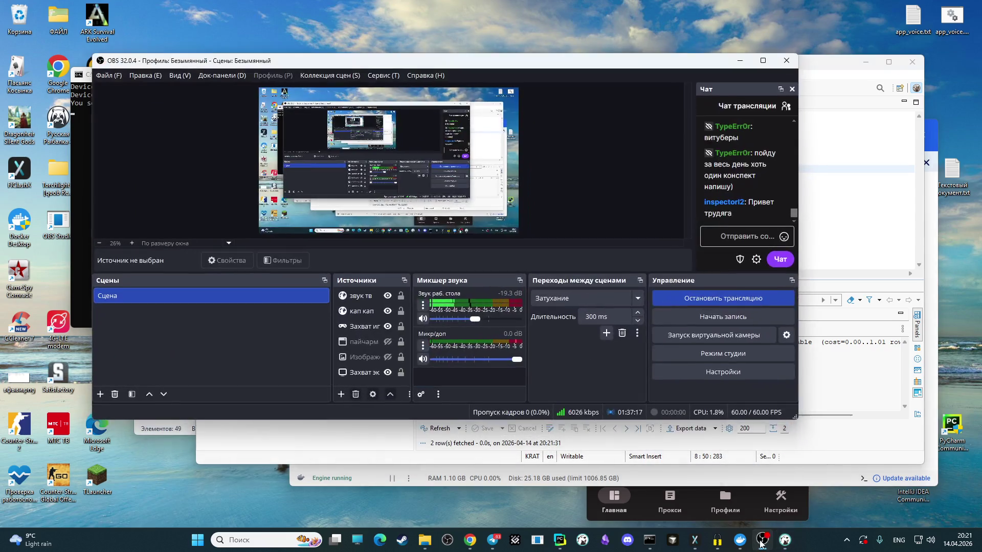
pyautogui.click(762, 541)
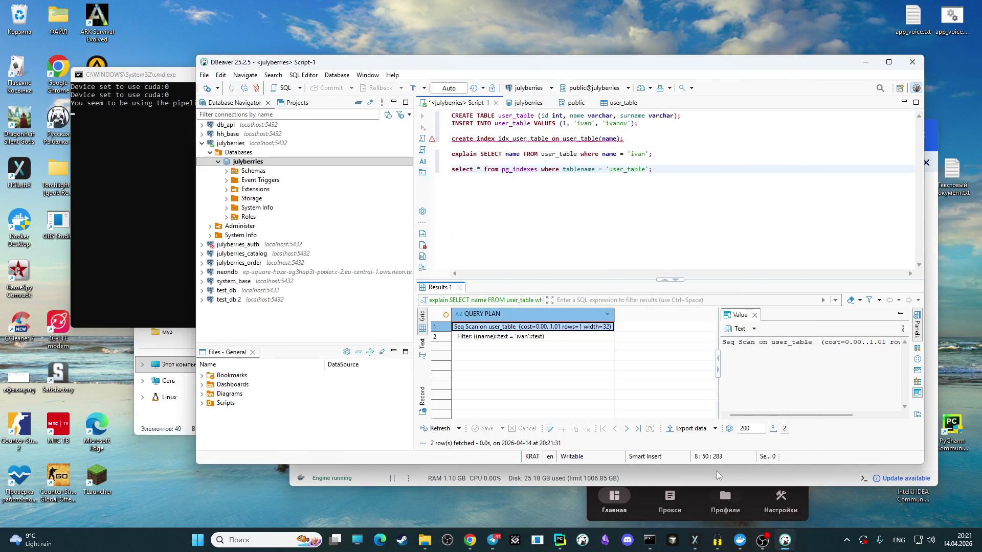
pyautogui.click(563, 199)
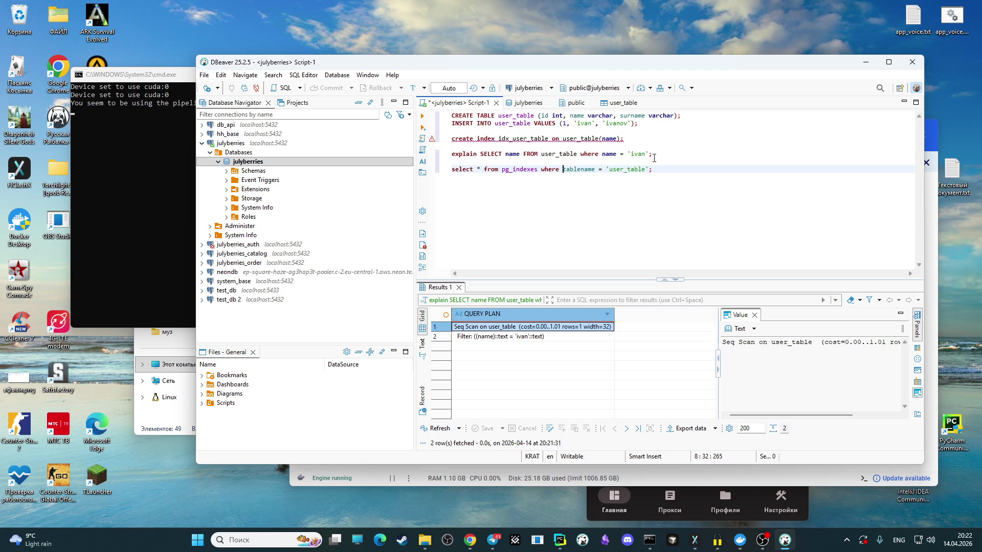
# Step: Rerun the explain query for name 'ivan'
pyautogui.click(651, 157)
pyautogui.moveTo(651, 153); pyautogui.dragTo(451, 154)
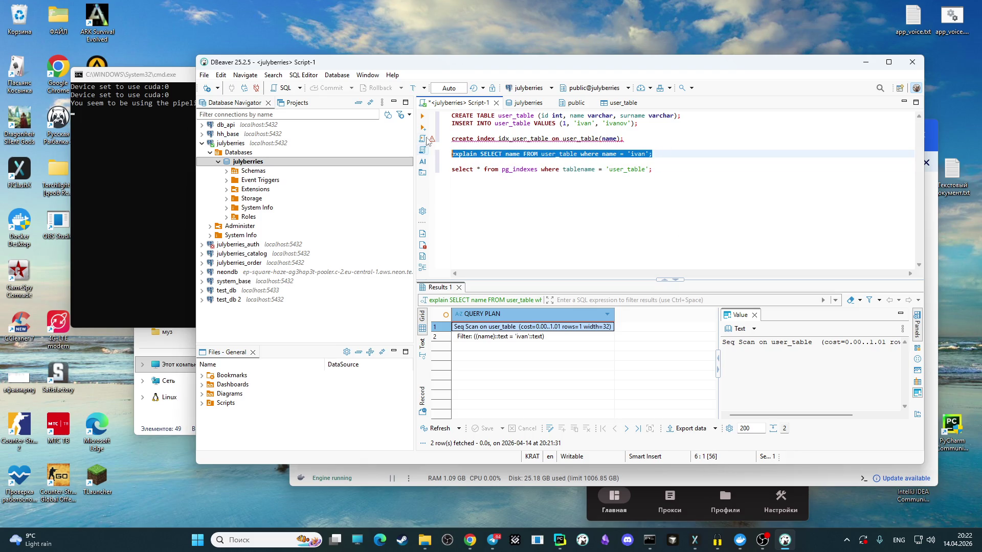
pyautogui.click(422, 116)
# Step: Rerun create index (fails, already exists) and the explain, then switch to DeepSeek
pyautogui.moveTo(633, 142); pyautogui.dragTo(430, 140)
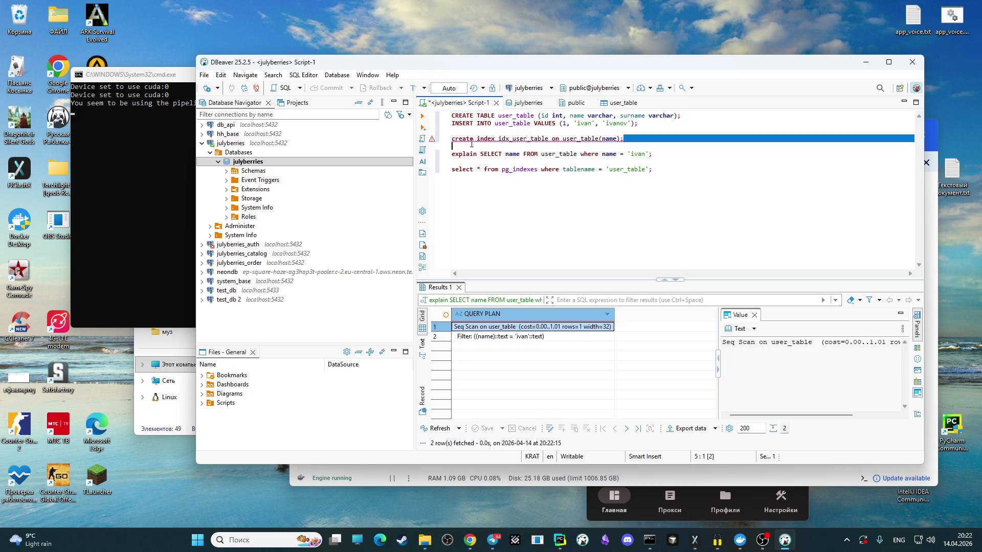
pyautogui.click(423, 116)
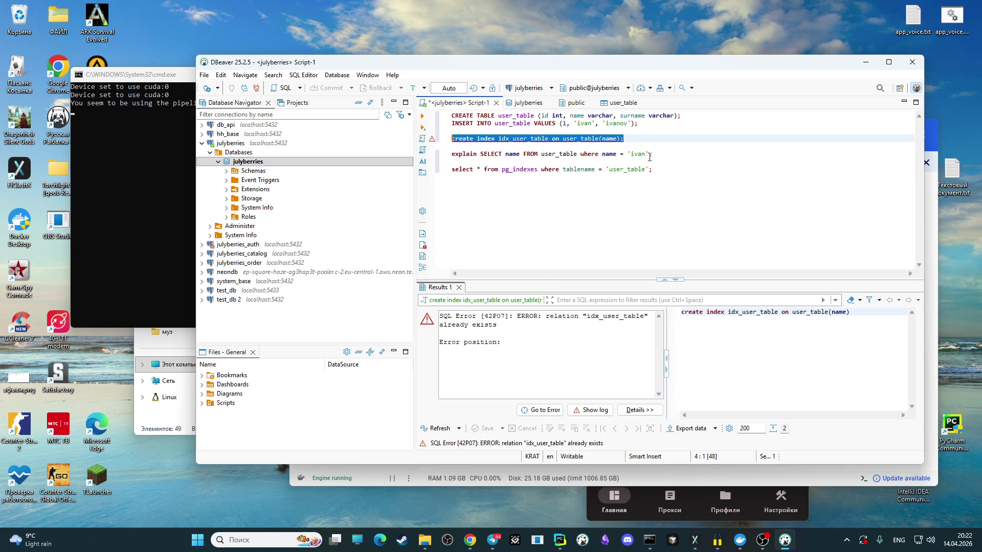
pyautogui.moveTo(655, 154); pyautogui.dragTo(418, 155)
pyautogui.hotkey('ctrl', 'c')
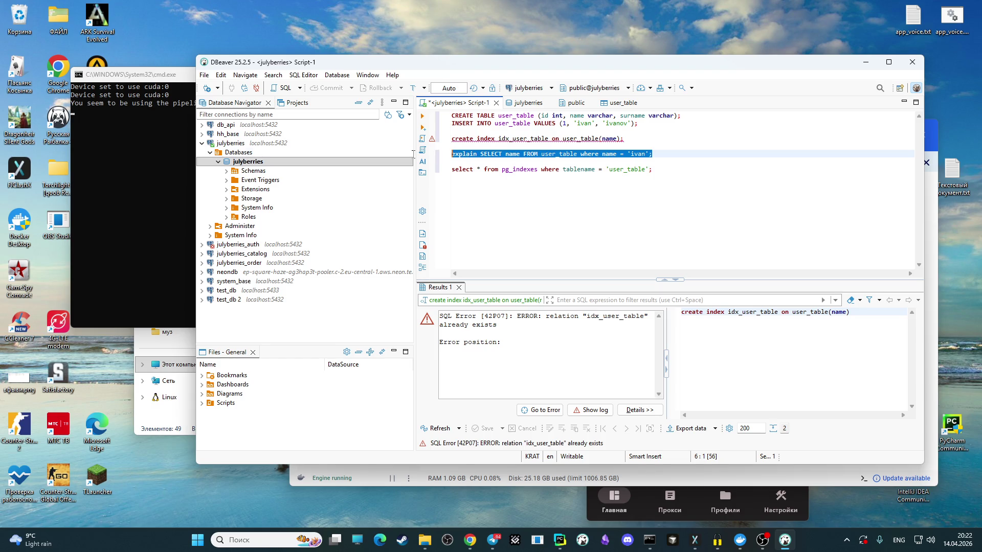
pyautogui.click(422, 117)
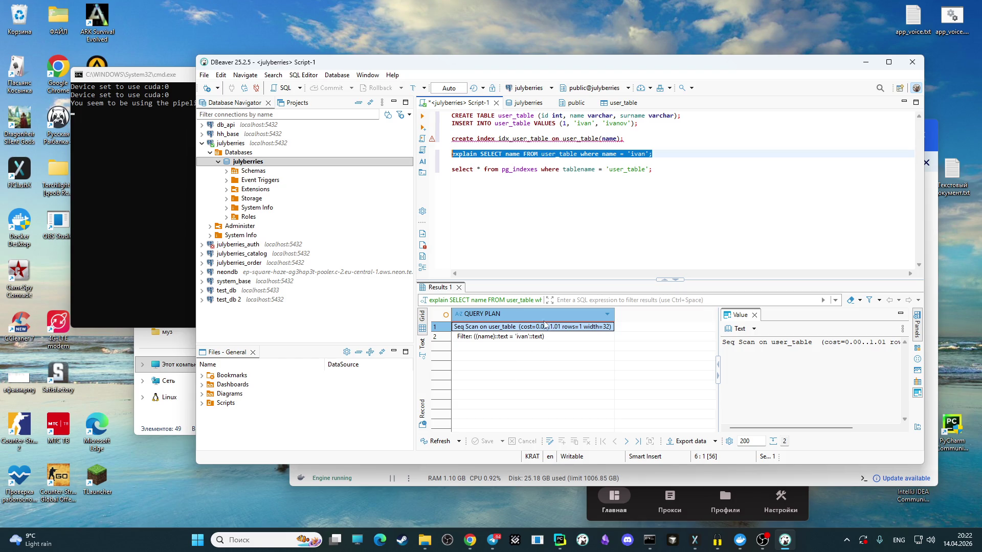
pyautogui.click(471, 541)
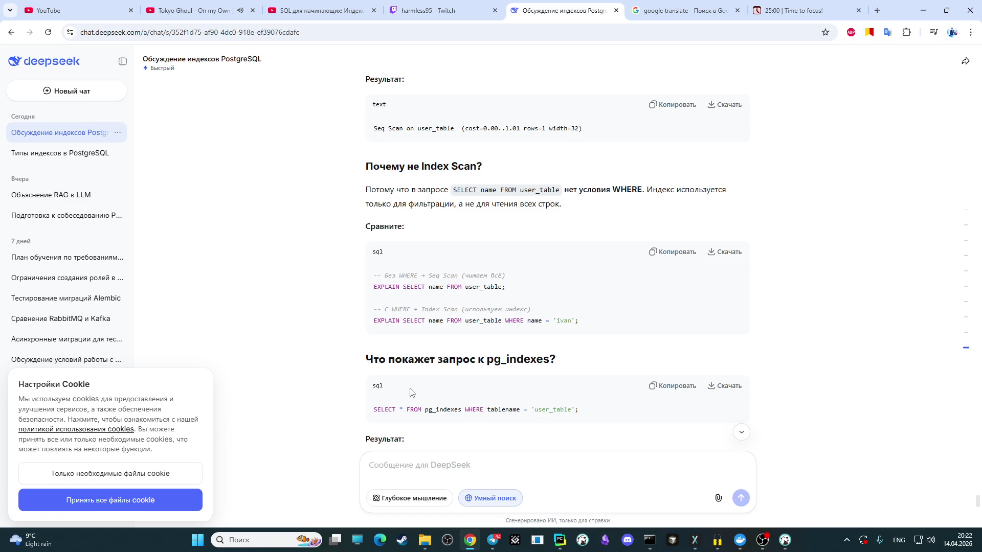
pyautogui.scroll(-1, 401, 389)
pyautogui.scroll(-1, 370, 384)
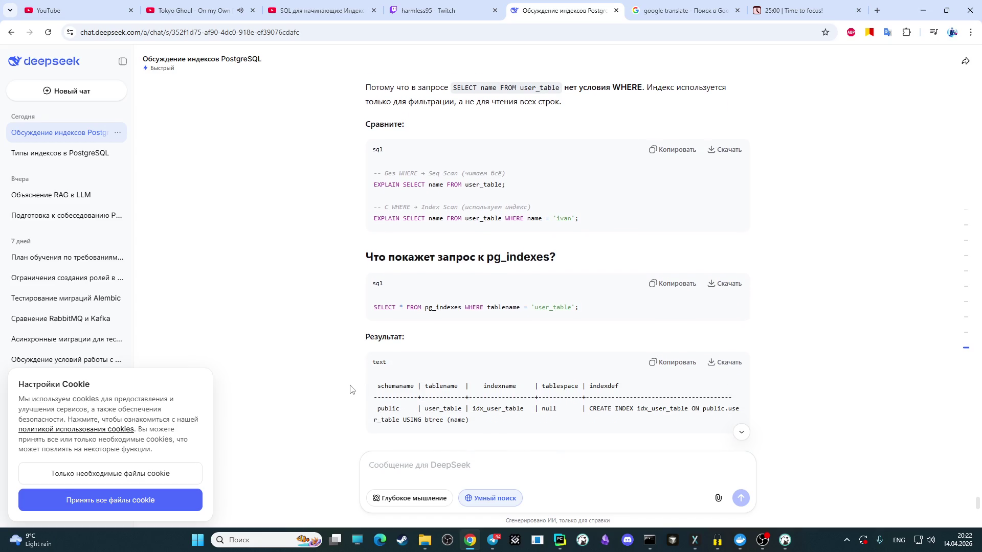
pyautogui.scroll(-1, 351, 389)
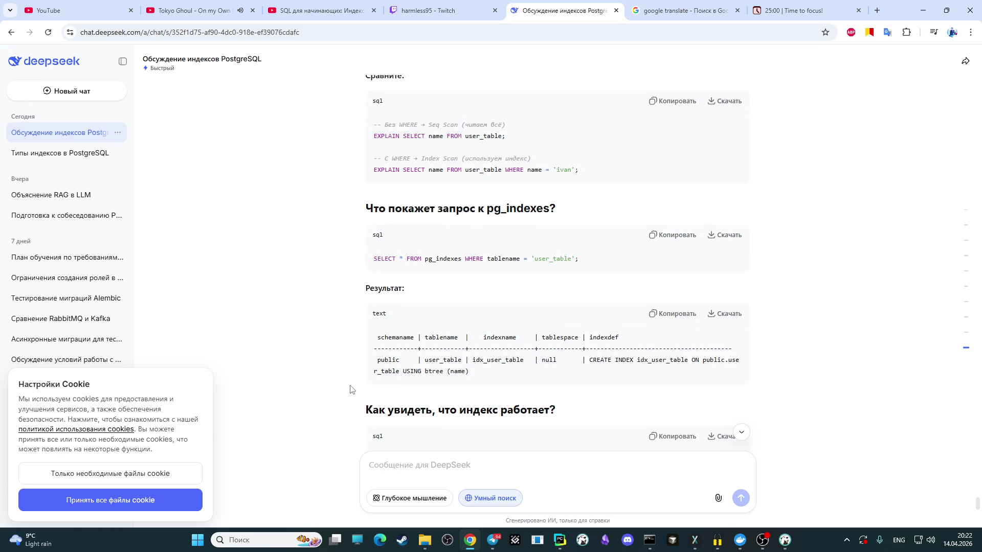
pyautogui.scroll(-3, 350, 389)
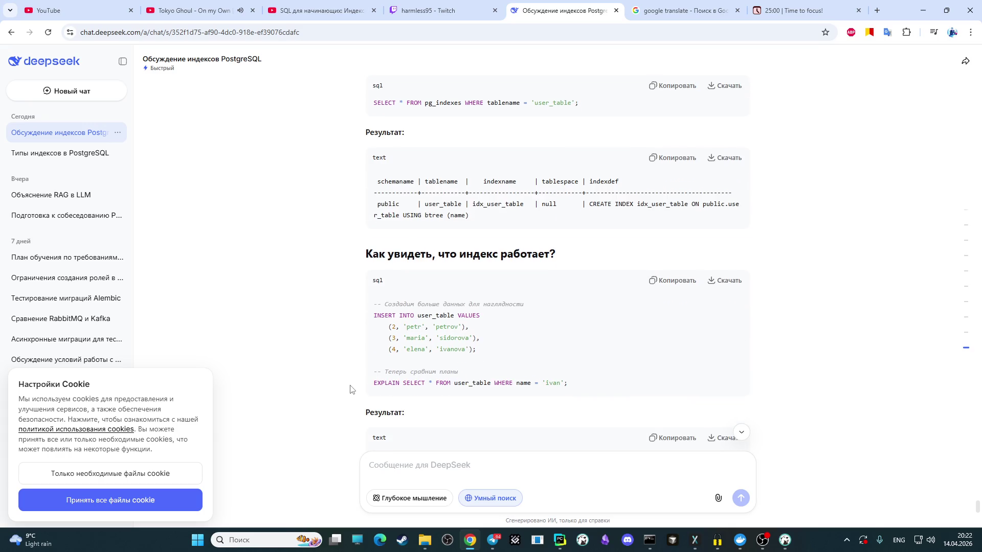
pyautogui.scroll(1, 351, 390)
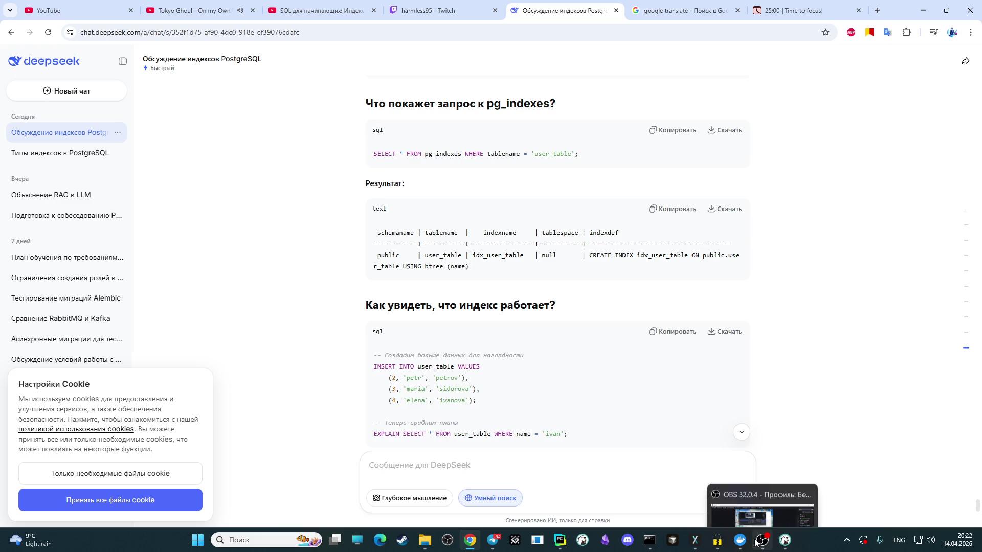
# Step: Send DeepSeek the explain query together with its Seq Scan plan for diagnosis
pyautogui.click(784, 539)
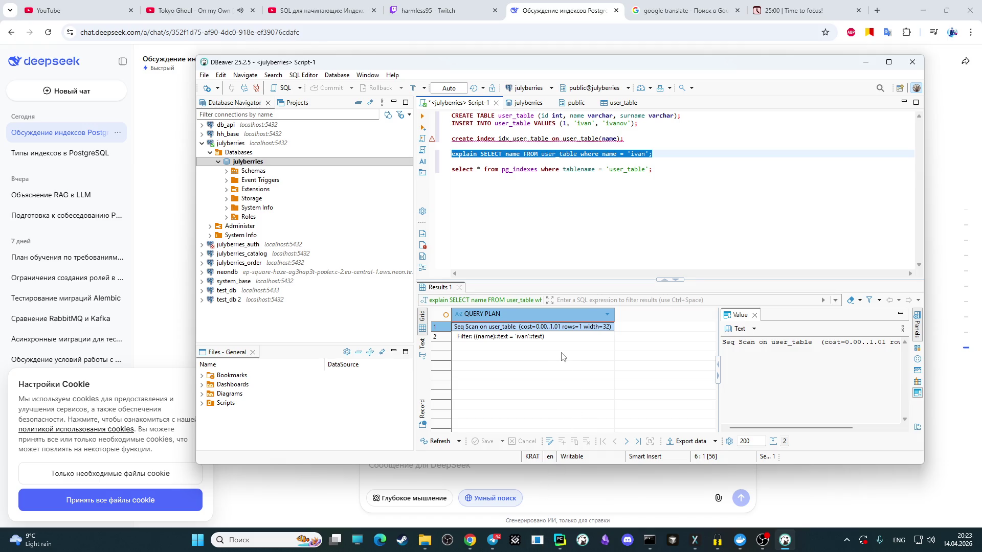
pyautogui.click(470, 539)
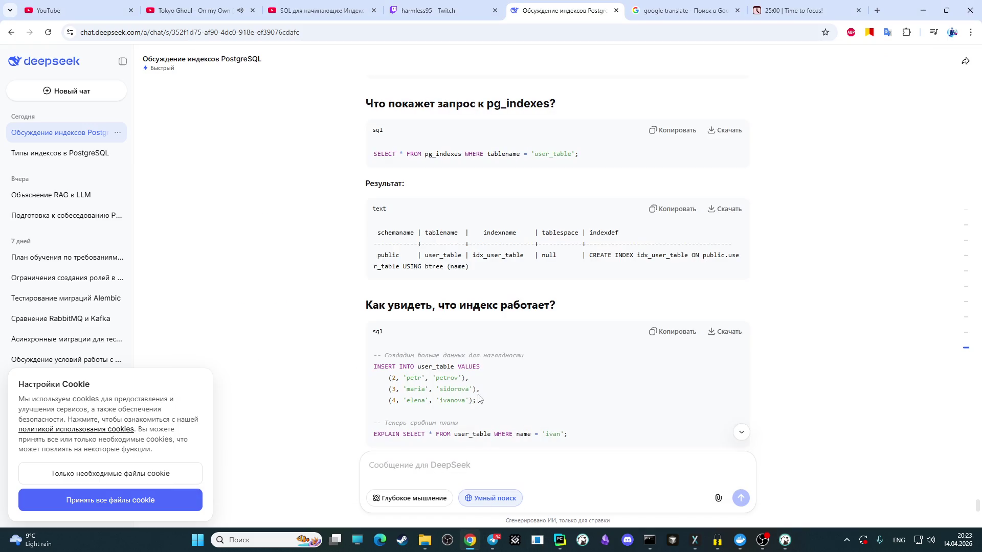
pyautogui.click(425, 462)
pyautogui.hotkey('ctrl', 'v')
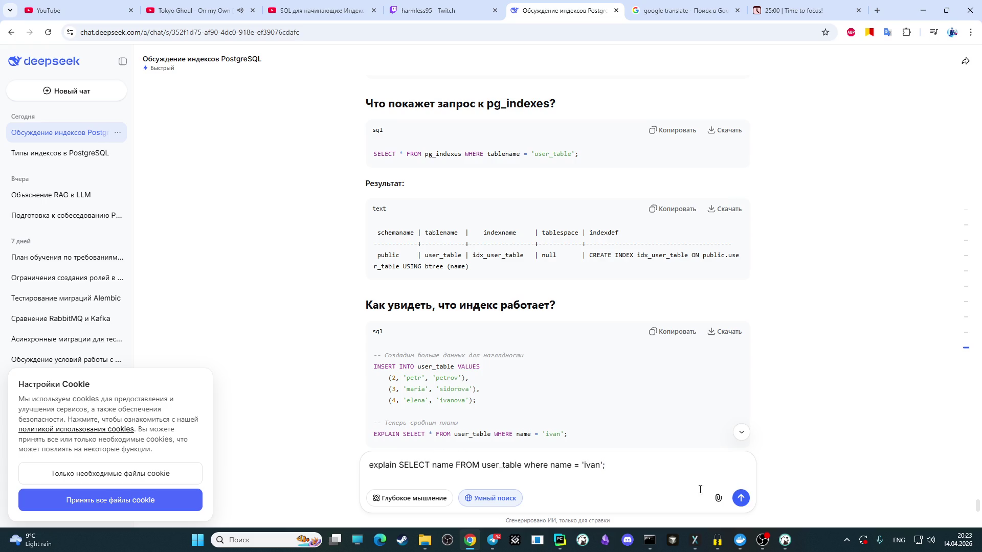
pyautogui.hotkey('alt', 'Tab')
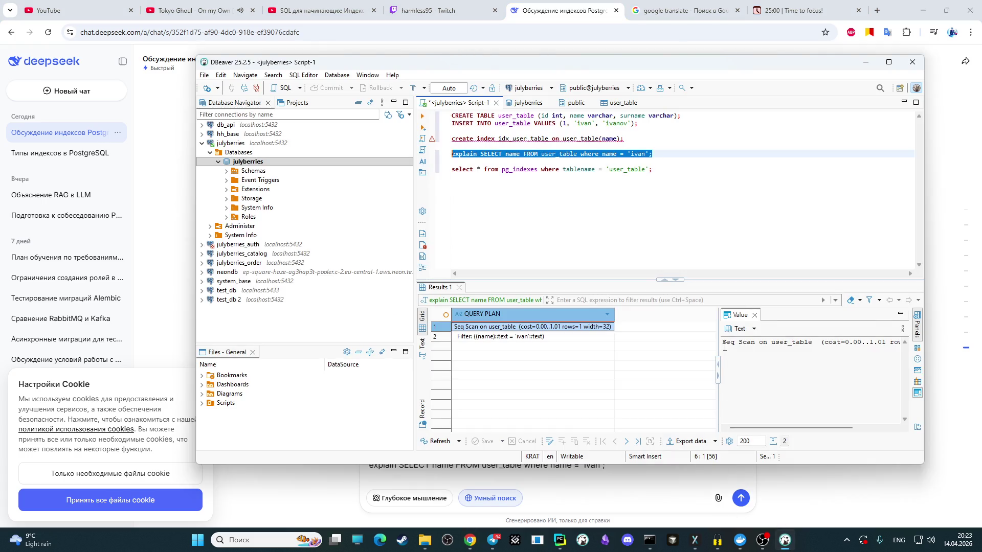
pyautogui.moveTo(728, 351); pyautogui.dragTo(928, 354)
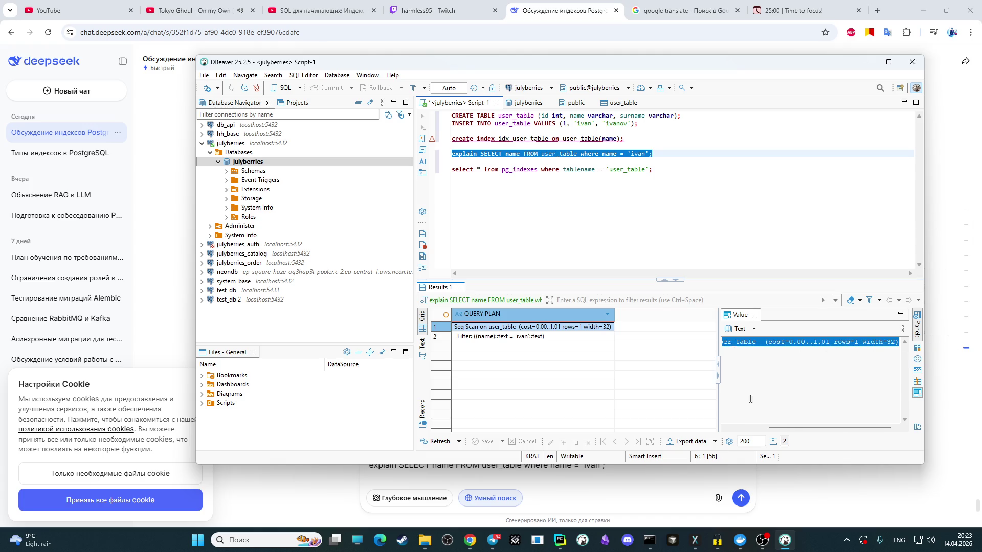
pyautogui.click(596, 488)
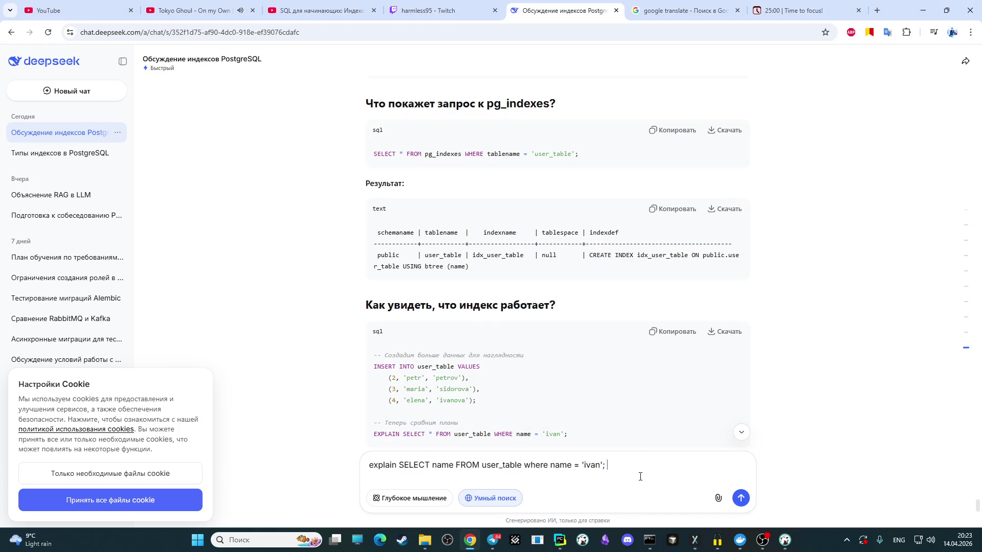
pyautogui.hotkey('alt', 'shift')
pyautogui.write('ответ')
pyautogui.write('Seq Scan on user_table  (cost=0.00..1.01 rows=1 width=32)')
pyautogui.press('Return')
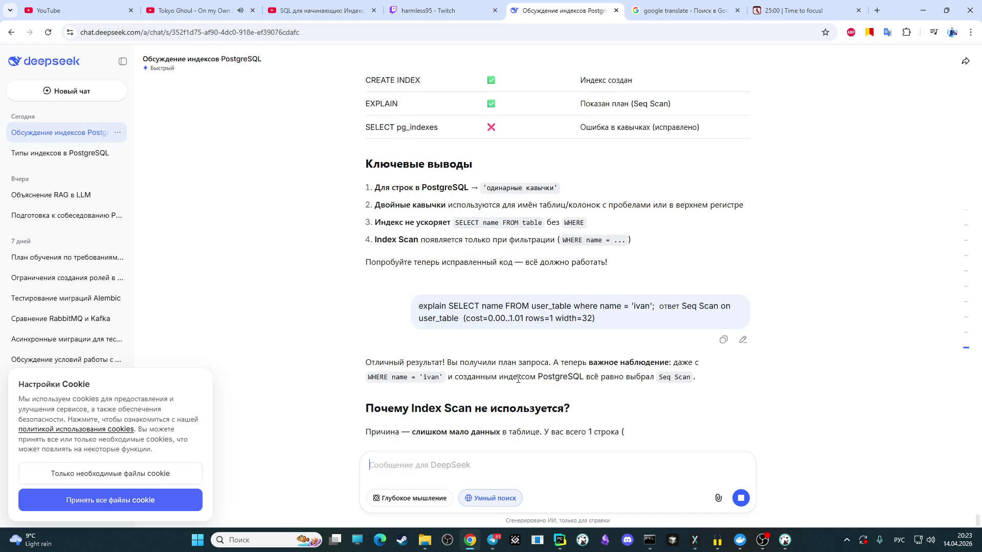
pyautogui.scroll(1, 522, 370)
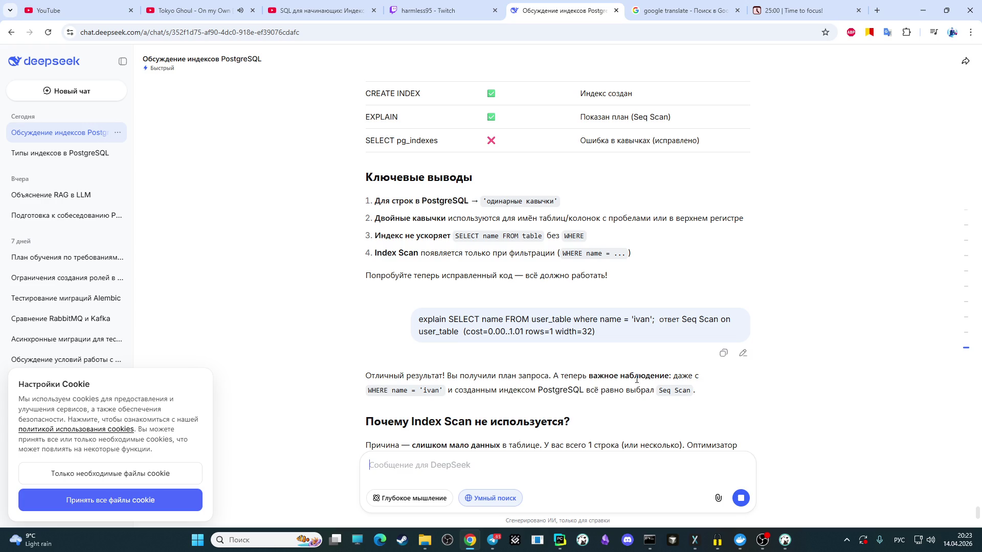
pyautogui.scroll(-1, 493, 403)
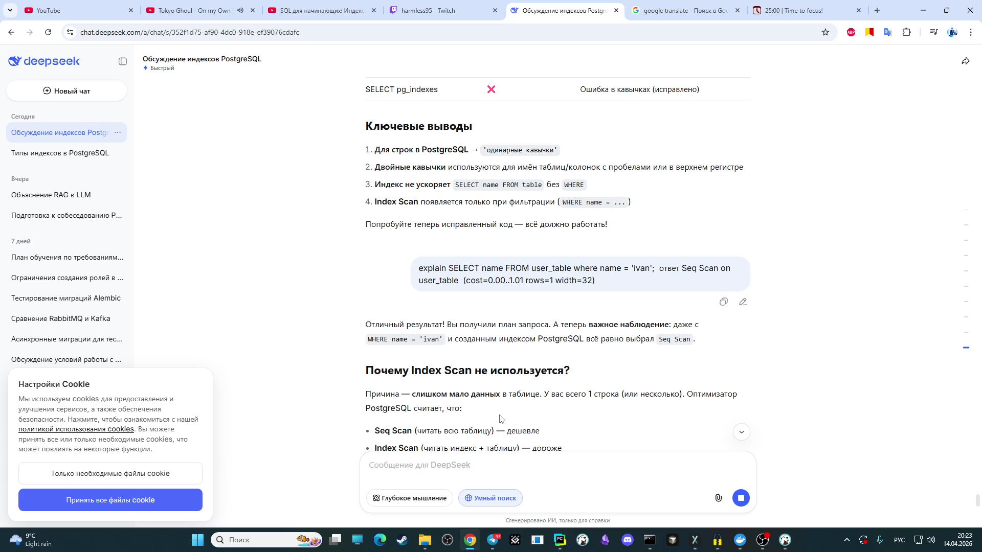
pyautogui.scroll(-1, 493, 421)
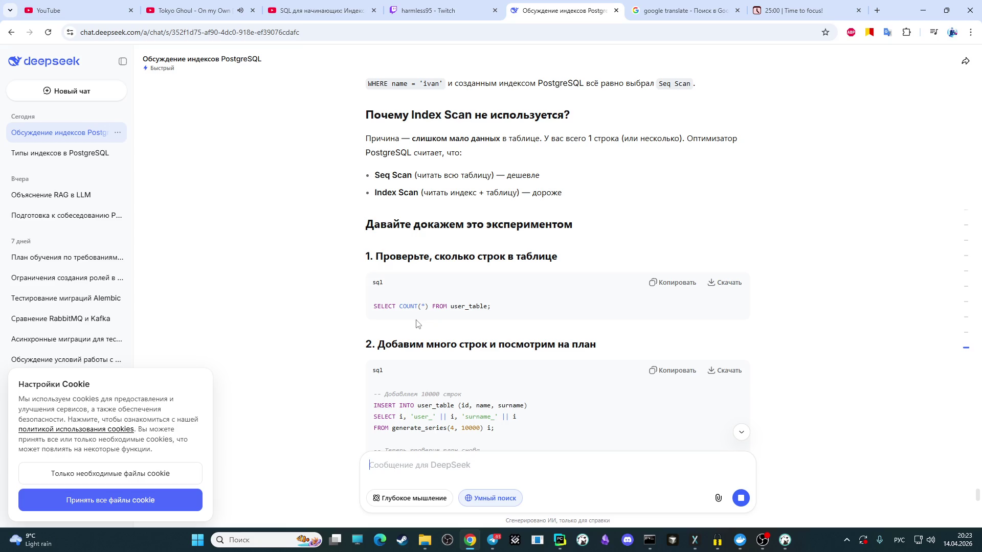
pyautogui.scroll(-1, 417, 324)
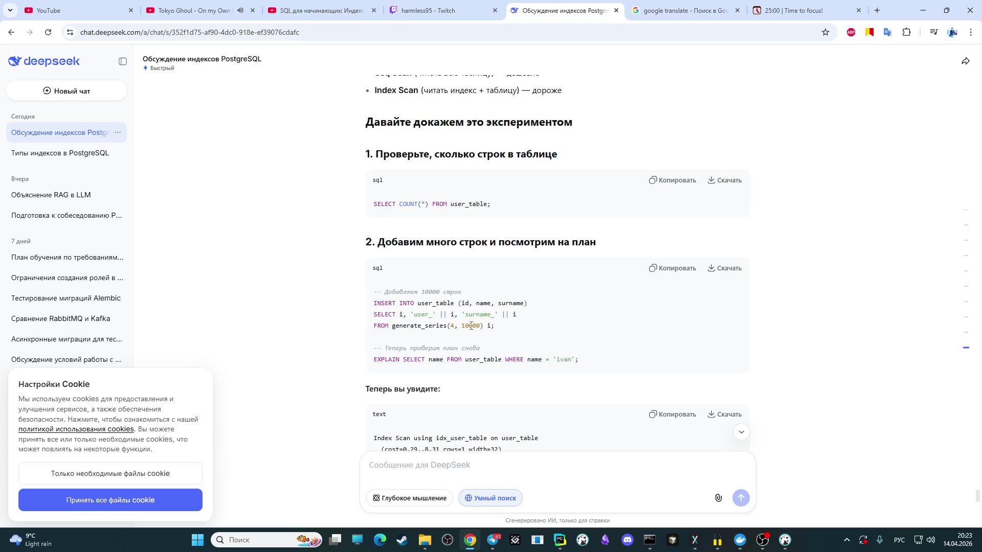
# Step: Select the reply's INSERT ... generate_series code that adds 10000 rows to user_table
pyautogui.moveTo(500, 328)
pyautogui.mouseDown()
pyautogui.moveTo(359, 308)
pyautogui.moveTo(375, 302)
pyautogui.moveTo(374, 291)
pyautogui.mouseUp()
pyautogui.hotkey('ctrl', 'c')
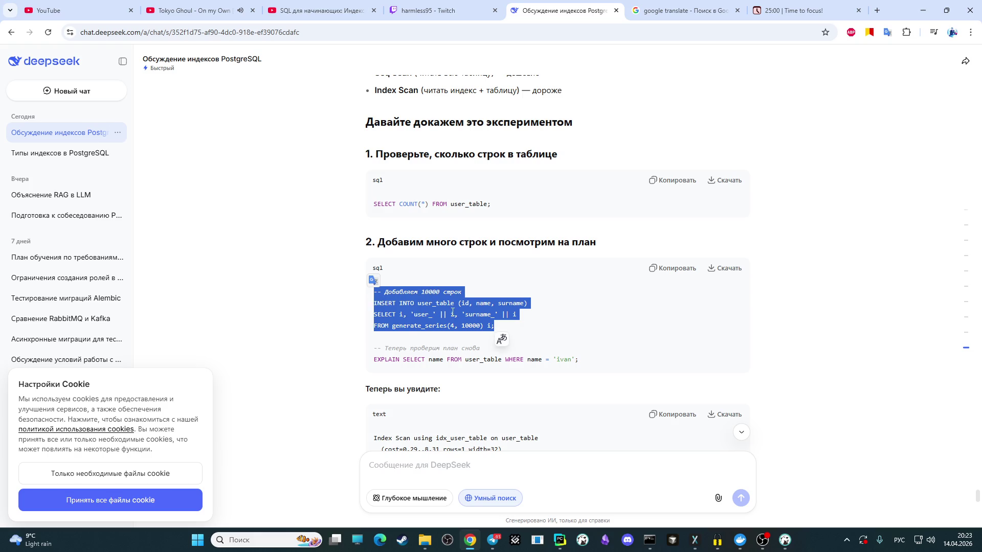
pyautogui.click(762, 540)
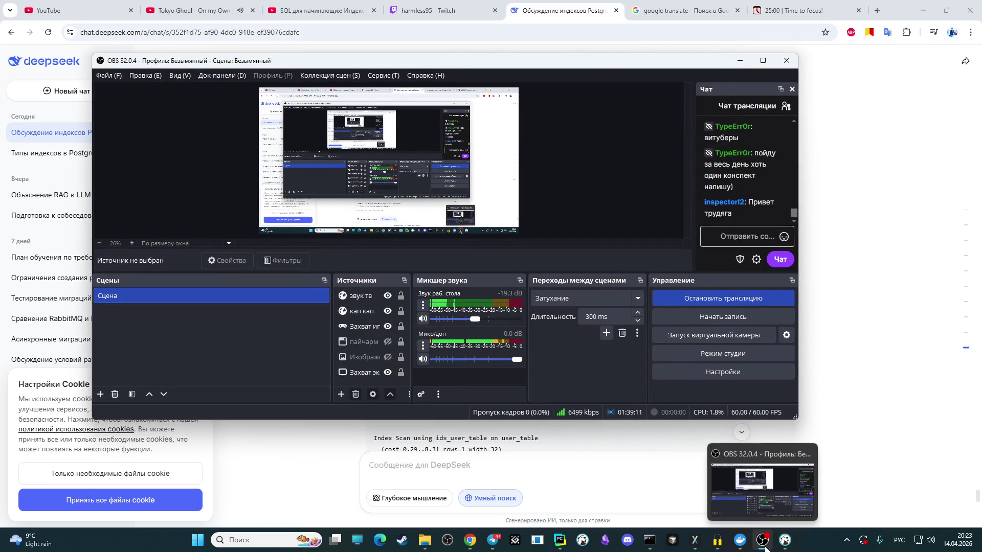
# Step: Paste the bulk INSERT below the single-row insert and run it to add 9997 rows to user_table
pyautogui.click(761, 540)
pyautogui.click(784, 540)
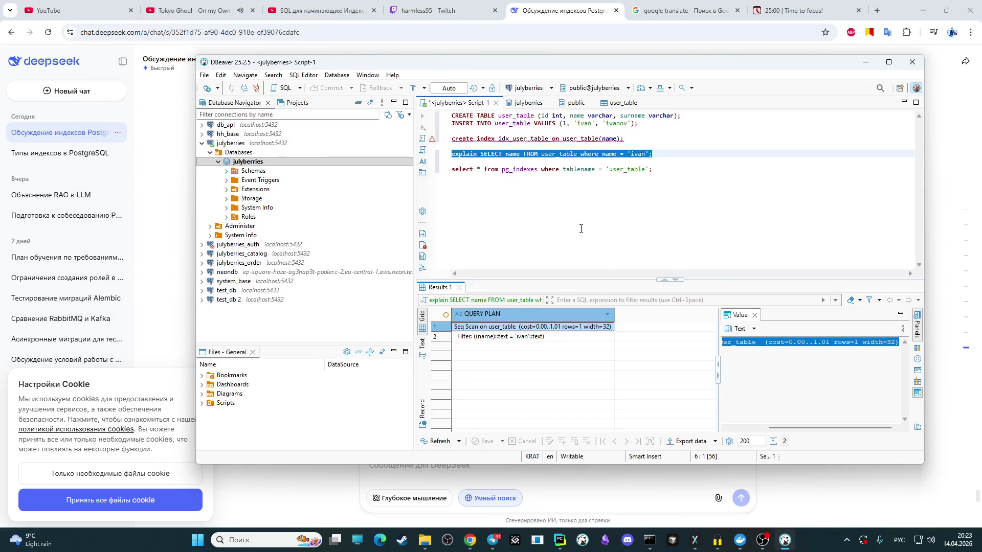
pyautogui.click(572, 169)
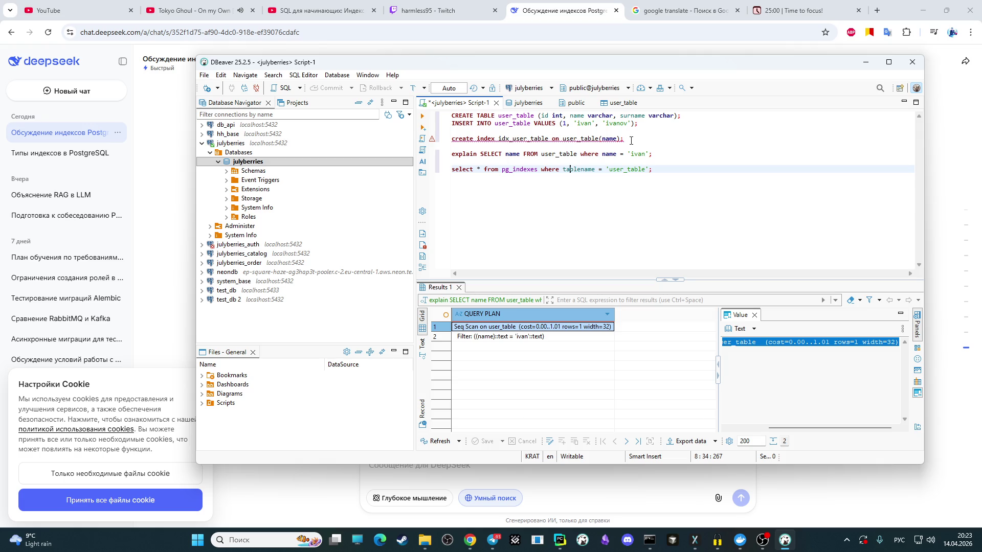
pyautogui.click(655, 125)
pyautogui.press('Return')
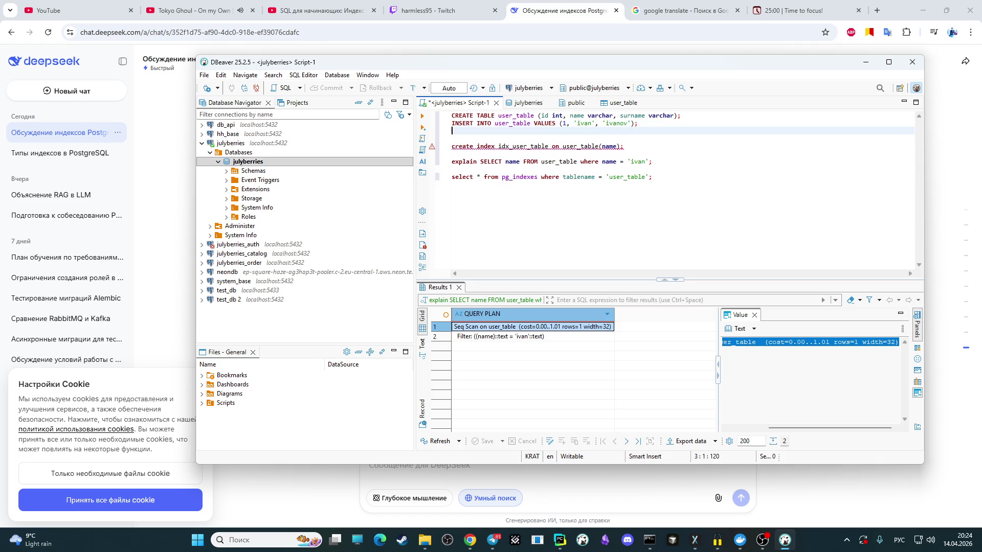
pyautogui.hotkey('ctrl', 'v')
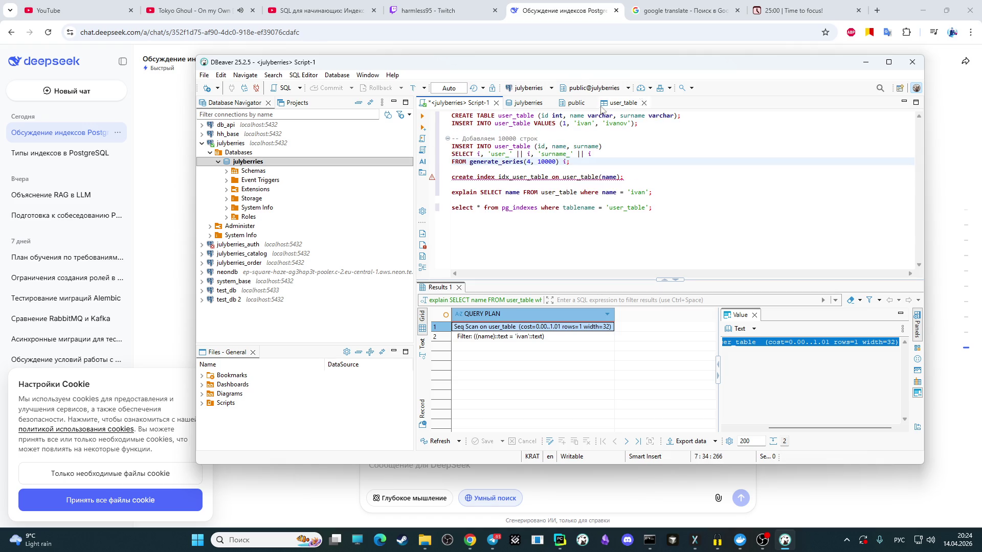
pyautogui.moveTo(590, 158); pyautogui.dragTo(449, 146)
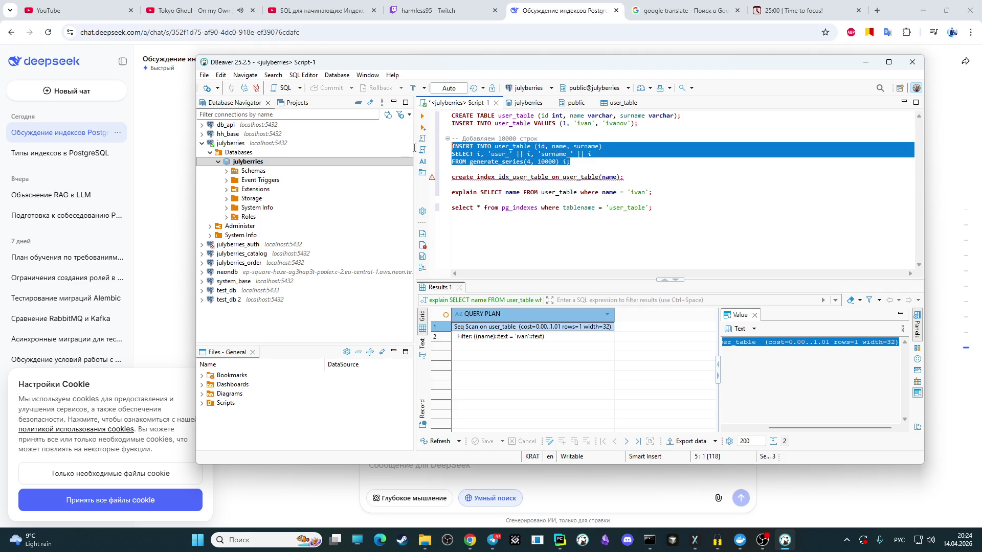
pyautogui.click(421, 116)
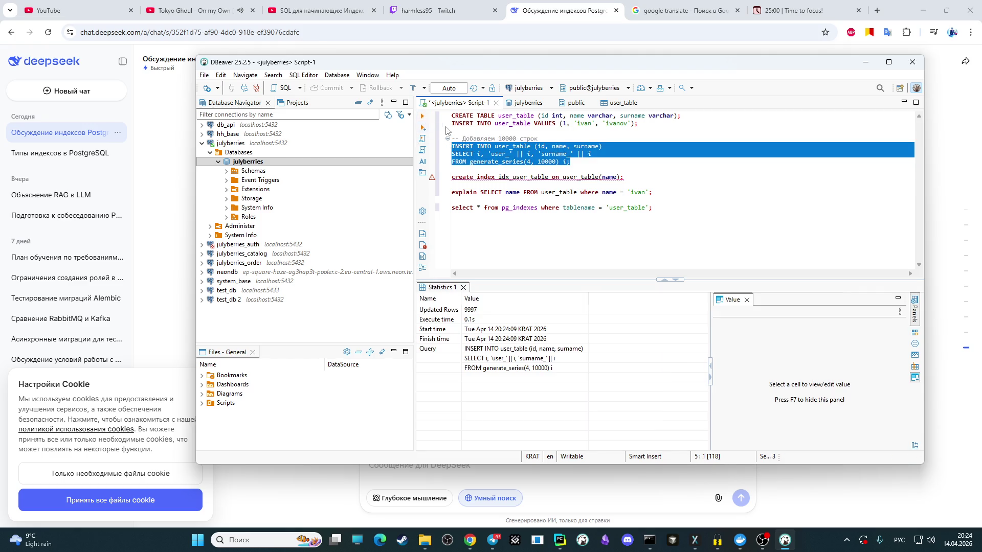
# Step: Rerun the explain for name 'ivan', now showing an Index Only Scan on idx_user_table, and mute the OBS mic
pyautogui.click(651, 169)
pyautogui.moveTo(652, 193); pyautogui.dragTo(450, 192)
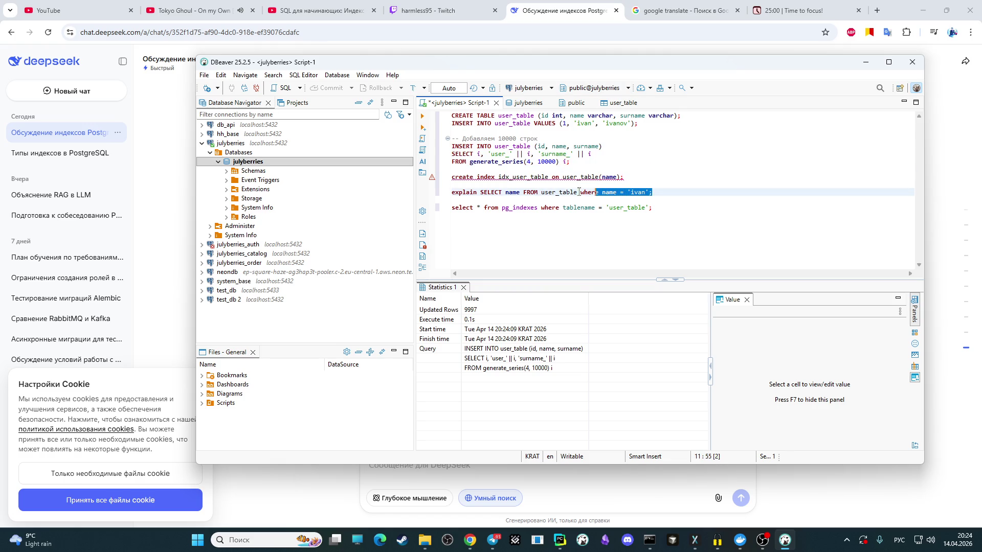
pyautogui.click(421, 116)
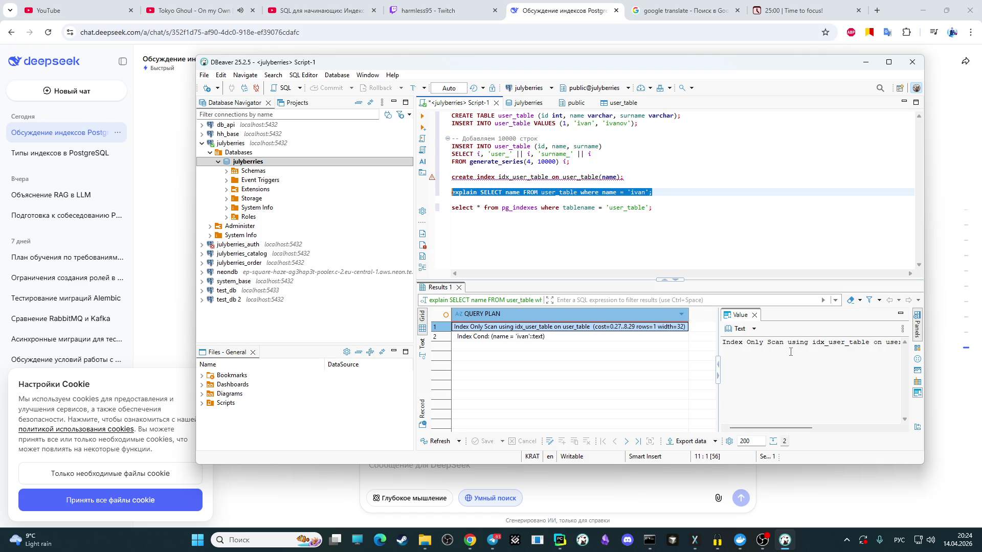
pyautogui.click(763, 540)
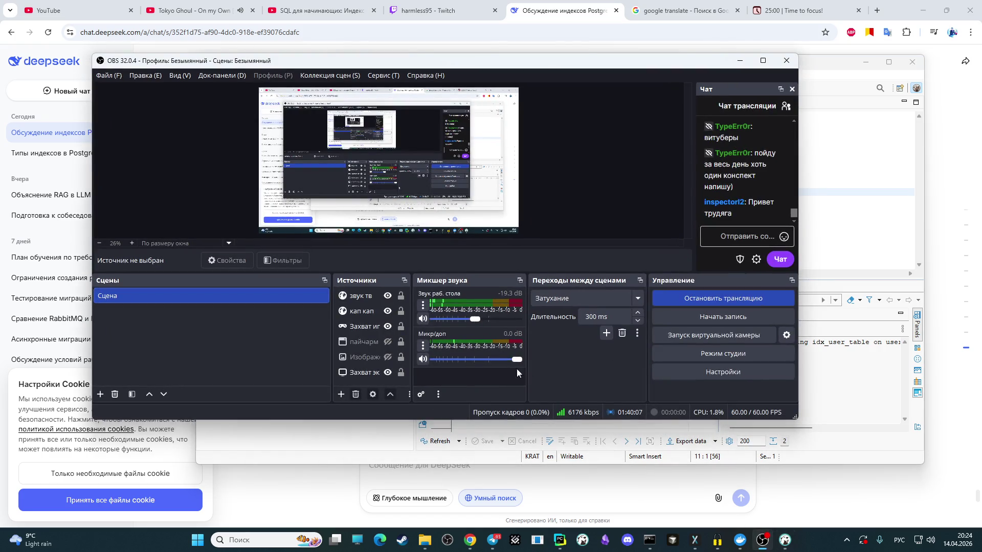
pyautogui.click(422, 359)
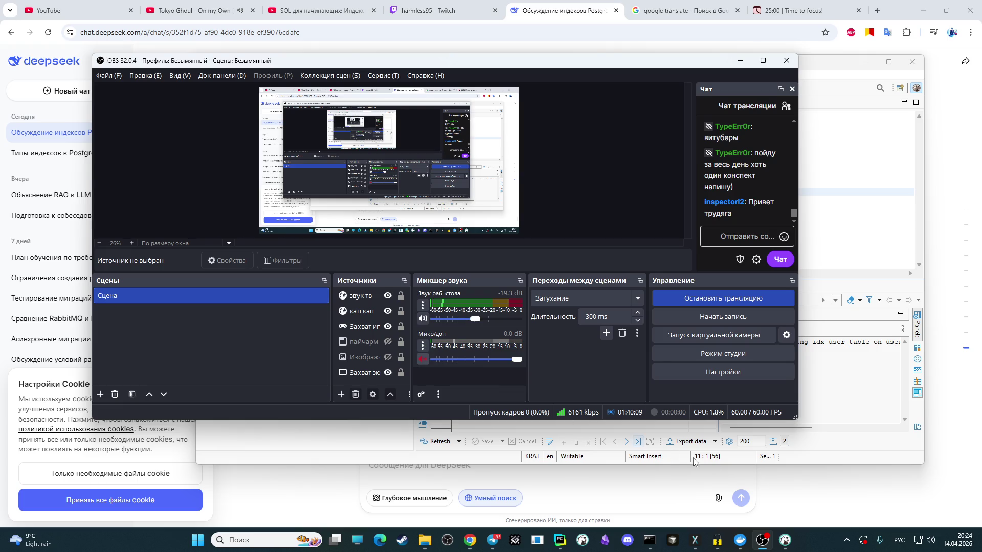
pyautogui.click(830, 460)
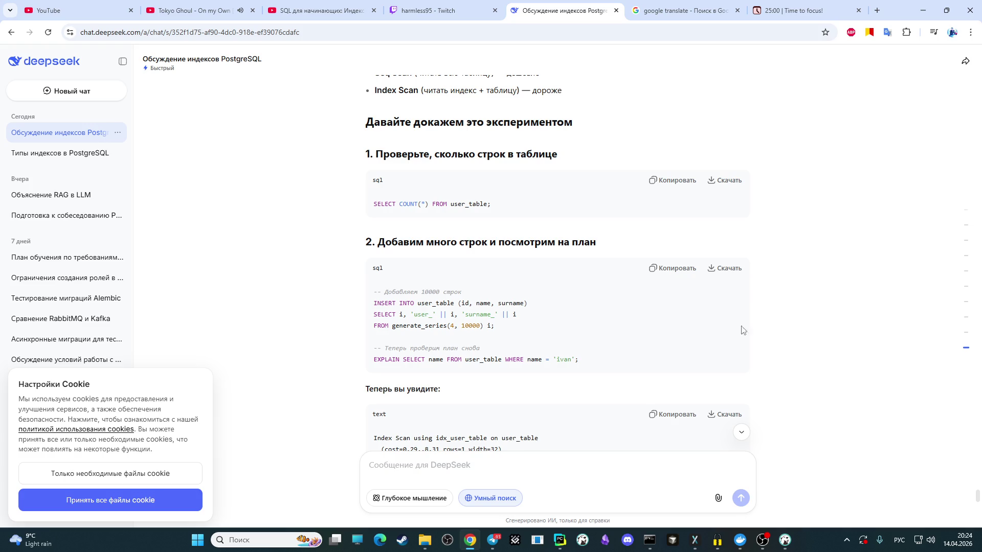
# Step: Search YouTube for музыка and start the Deep Princess two-hour music mix
pyautogui.click(192, 11)
pyautogui.click(391, 60)
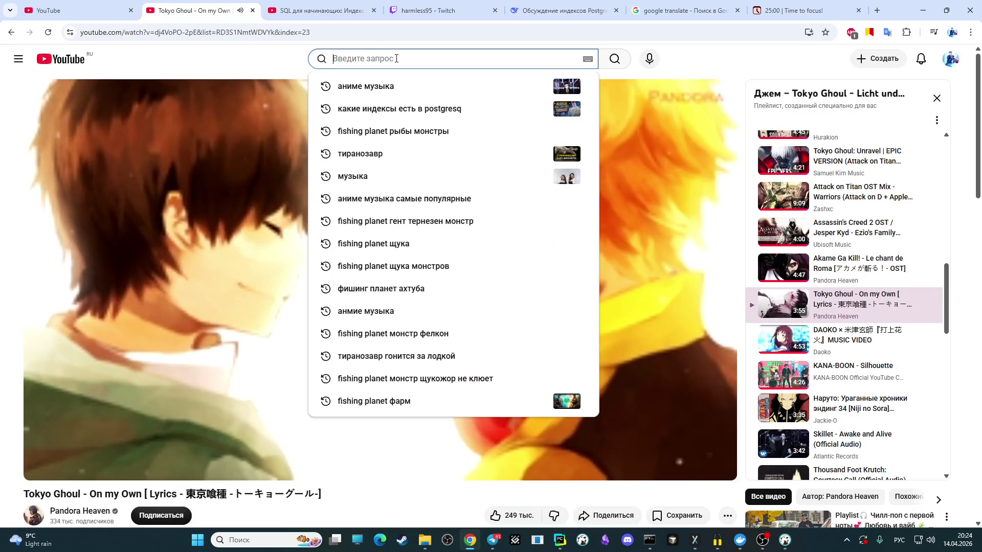
pyautogui.write('му')
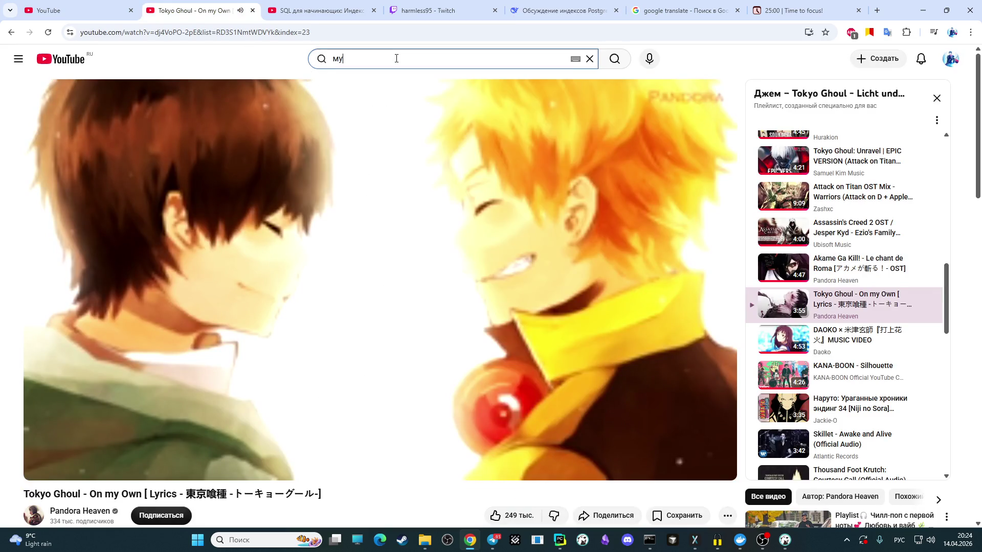
pyautogui.write('зыка')
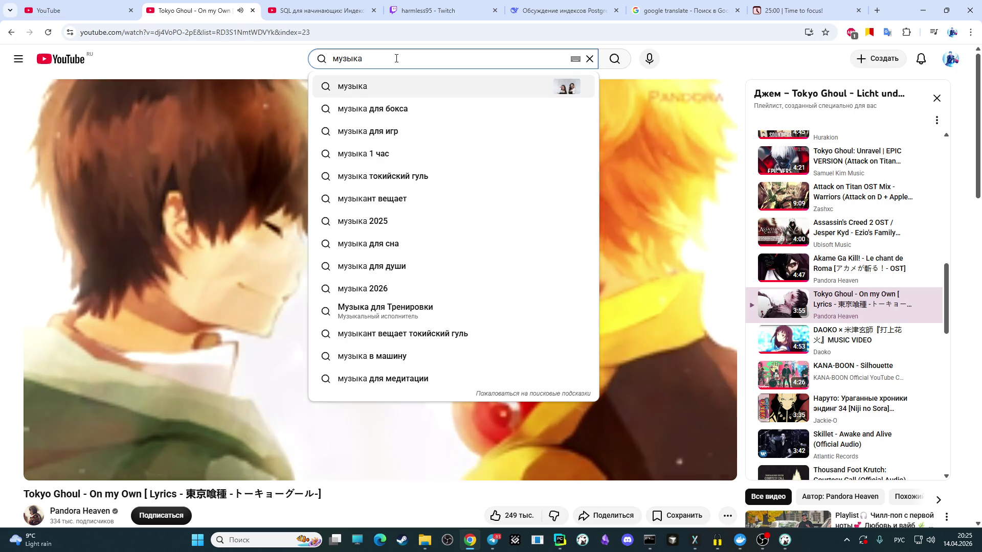
pyautogui.press('Return')
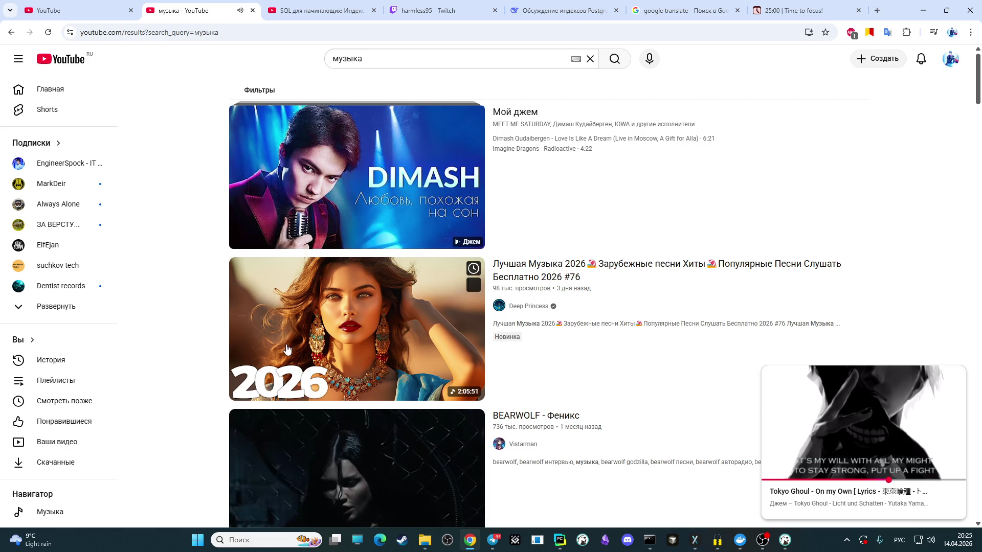
pyautogui.scroll(-2, 250, 327)
pyautogui.scroll(-2, 250, 327)
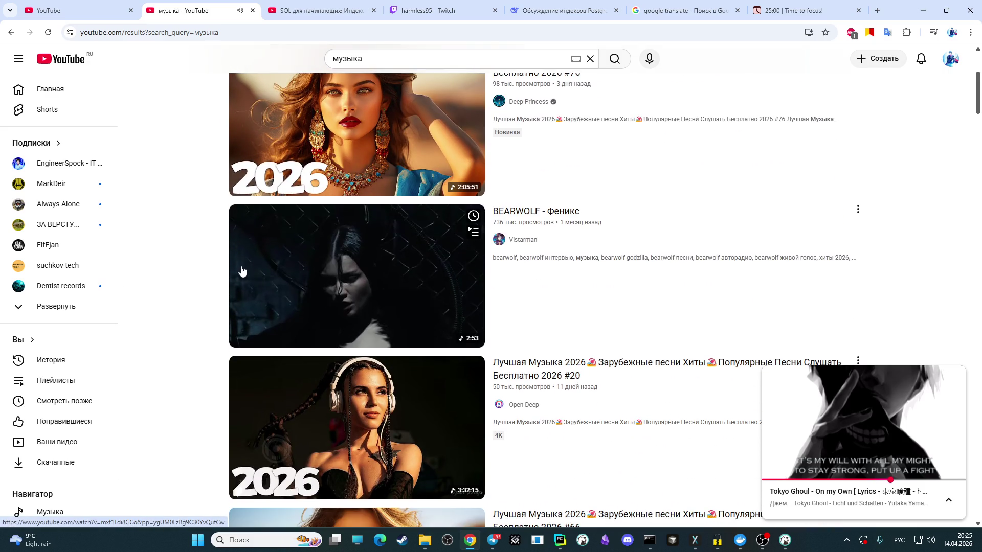
pyautogui.scroll(-2, 236, 278)
pyautogui.scroll(3, 230, 272)
pyautogui.scroll(1, 226, 268)
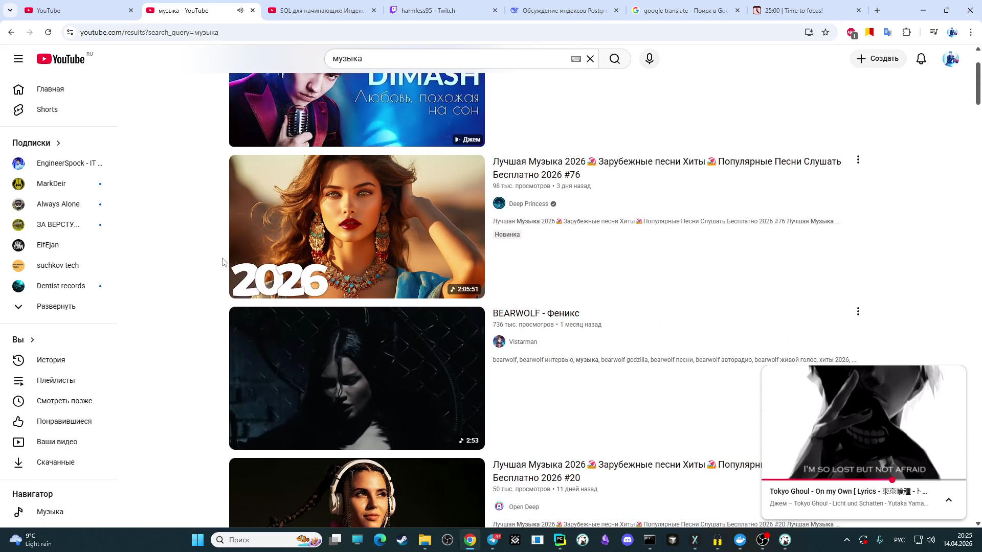
pyautogui.scroll(1, 222, 267)
pyautogui.click(321, 304)
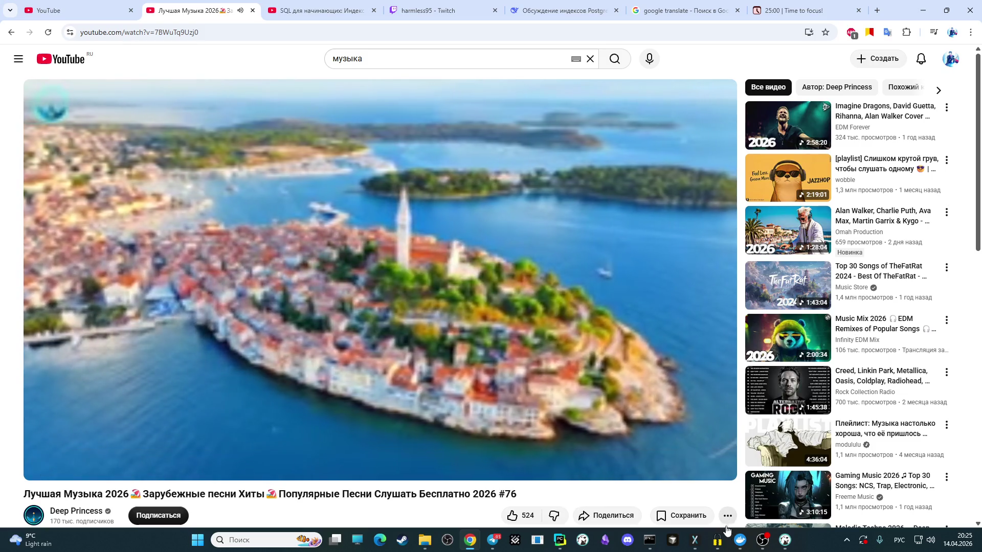
# Step: Return to the DBeaver script and place the caret after explain, checking the DeepSeek tab in between
pyautogui.click(560, 540)
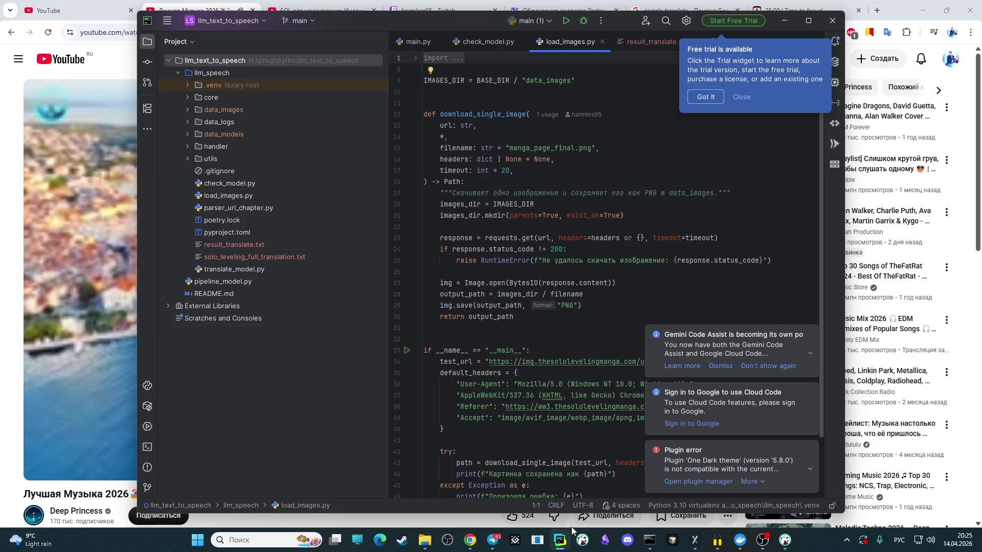
pyautogui.click(785, 540)
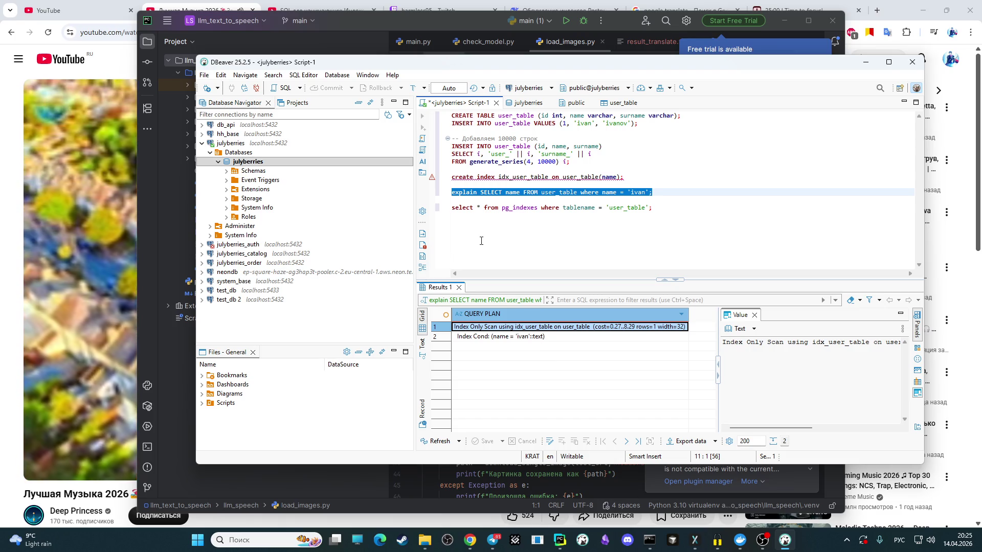
pyautogui.click(481, 208)
pyautogui.click(478, 191)
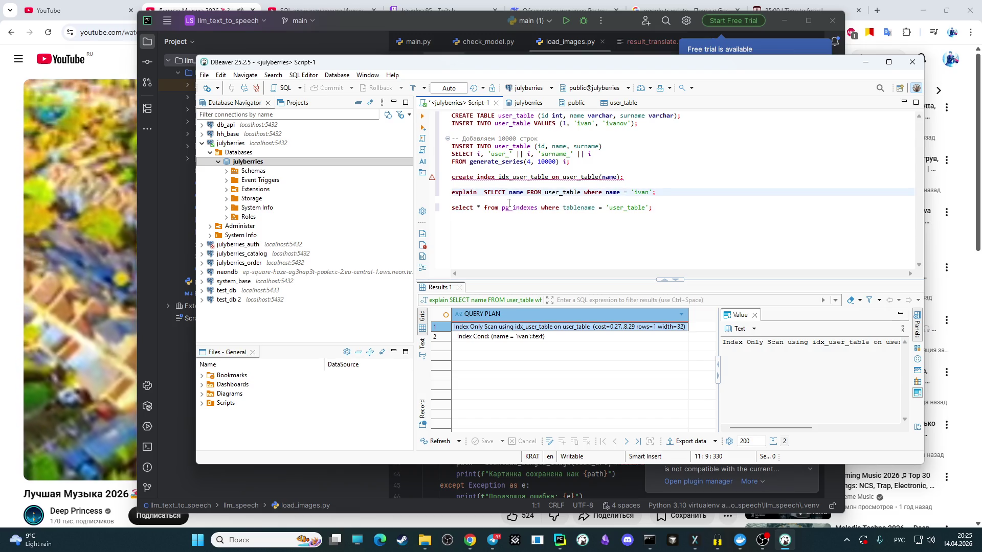
pyautogui.hotkey('alt', 'Tab')
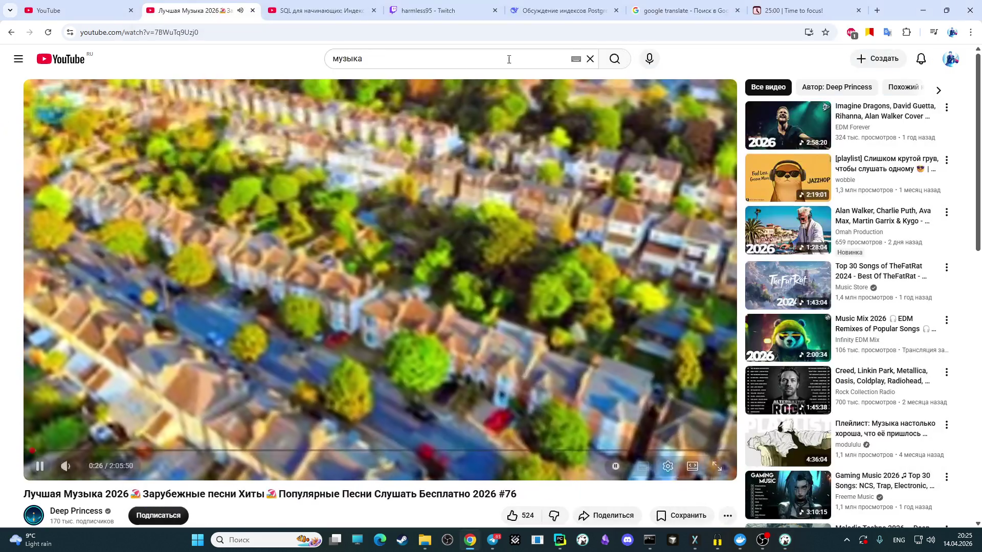
pyautogui.click(559, 10)
pyautogui.click(784, 539)
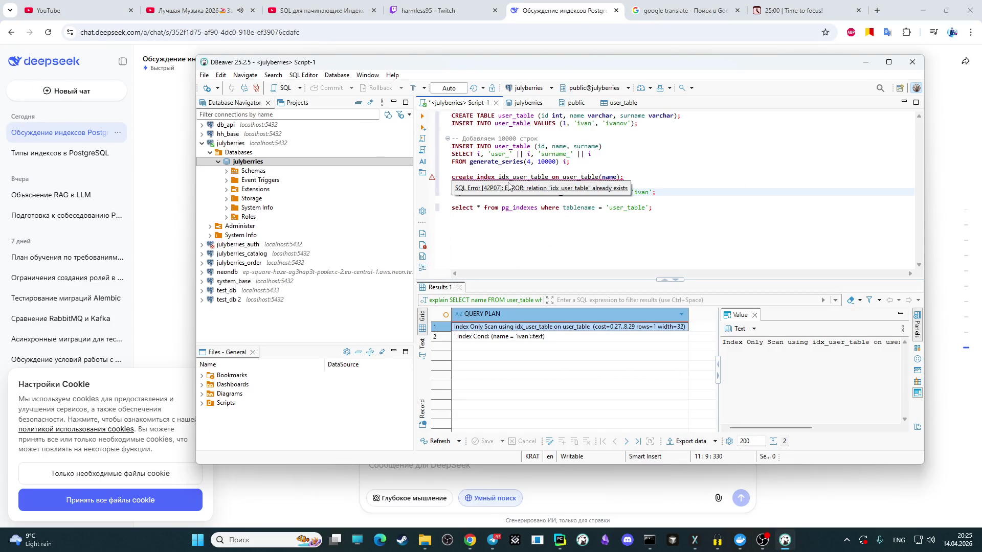
pyautogui.write('analize')
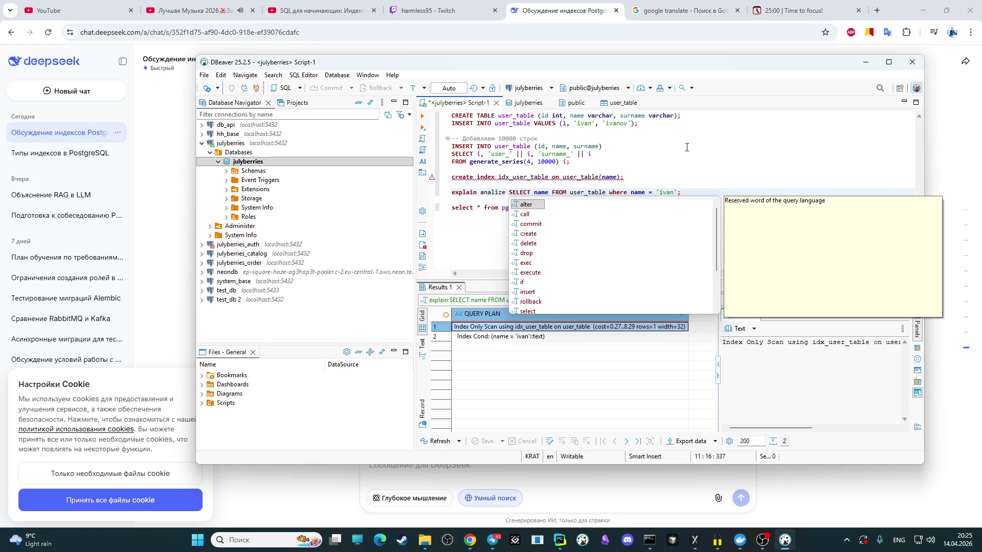
# Step: Run the misspelled 'explain analize' query on user_table, which fails with a syntax error near analize
pyautogui.click(689, 160)
pyautogui.moveTo(683, 193); pyautogui.dragTo(452, 193)
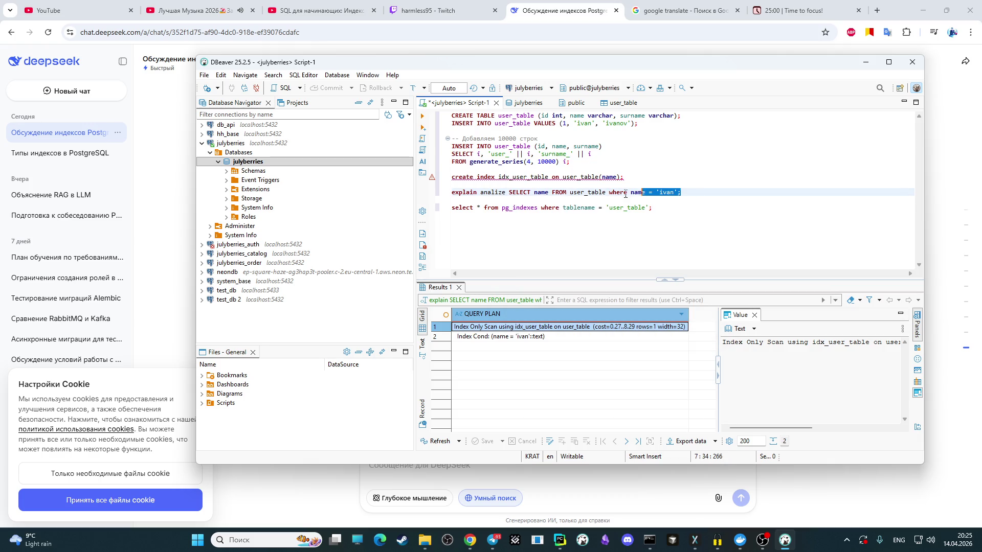
pyautogui.click(422, 117)
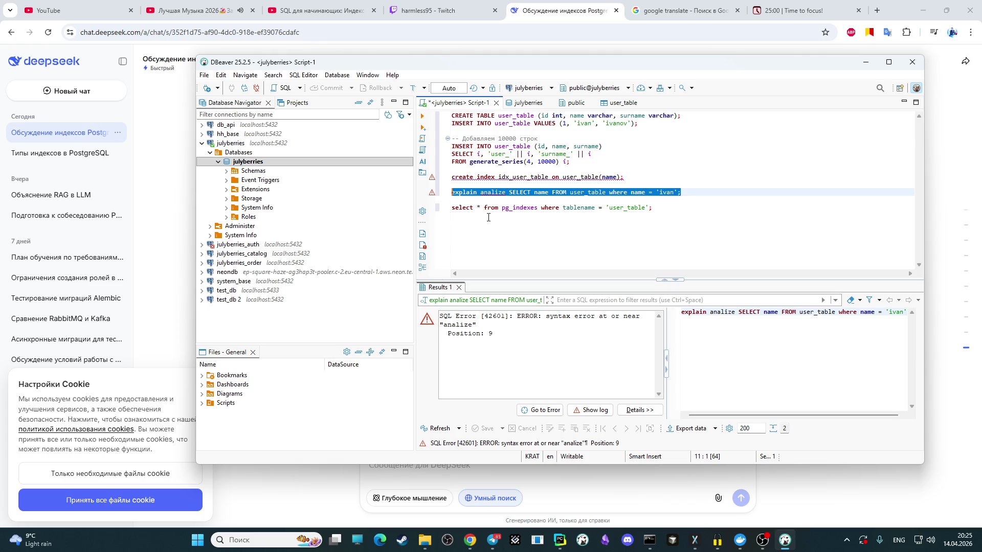
pyautogui.moveTo(634, 64); pyautogui.dragTo(525, 325)
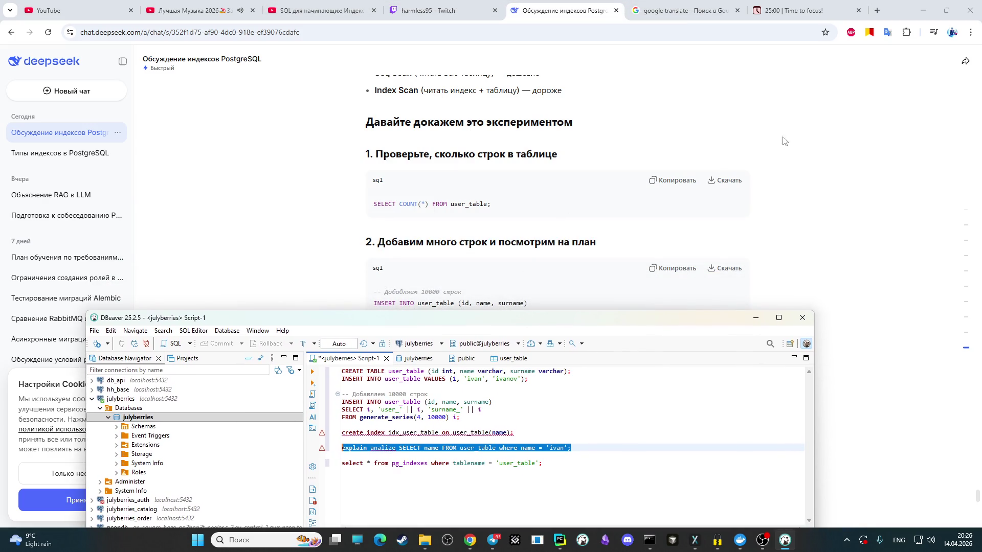
# Step: Quote EXPLAIN from the code and ask DeepSeek about 'EXPLAIN ANALIZE', getting the ANALYZE correction
pyautogui.click(796, 134)
pyautogui.scroll(4, 759, 169)
pyautogui.scroll(-4, 759, 170)
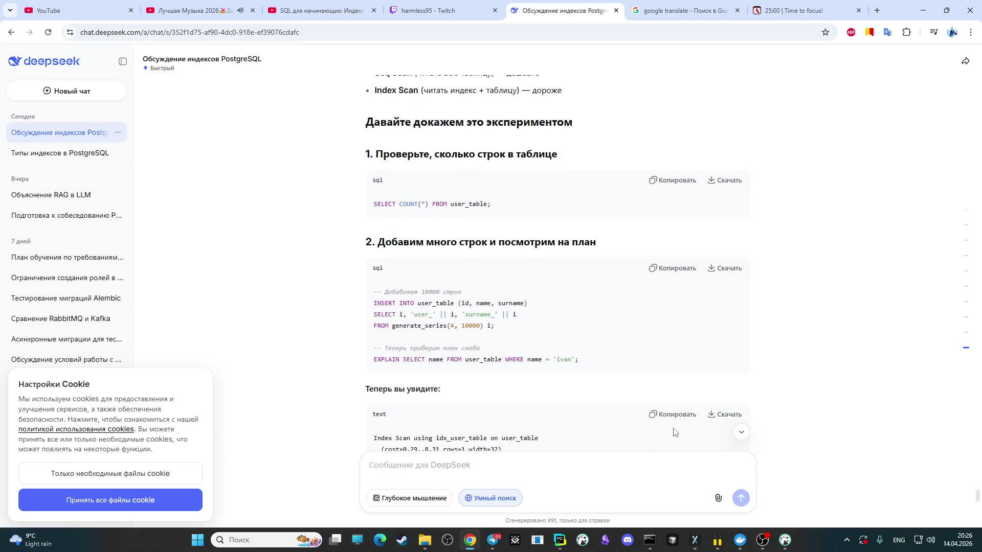
pyautogui.scroll(1, 950, 309)
pyautogui.scroll(4, 950, 310)
pyautogui.scroll(2, 951, 309)
pyautogui.scroll(4, 950, 310)
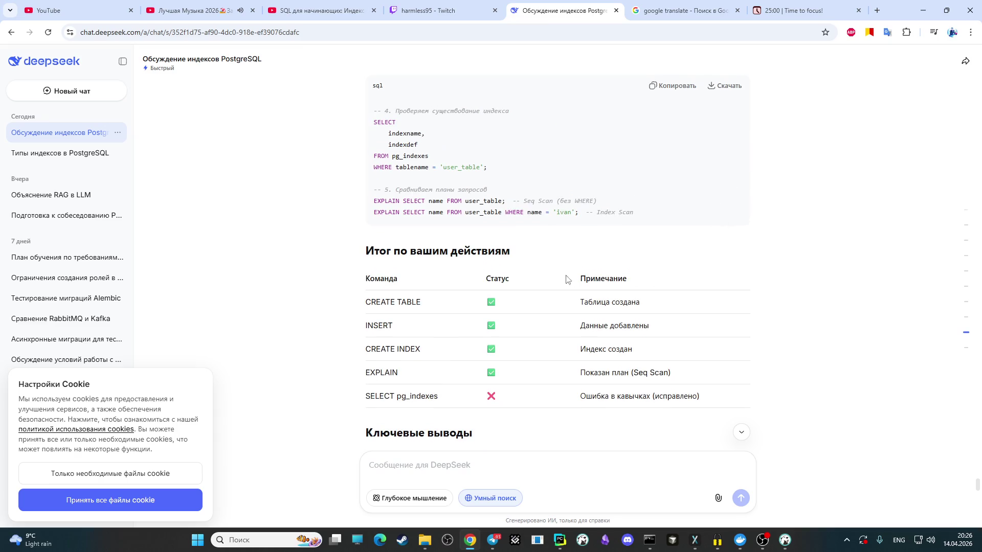
pyautogui.scroll(1, 460, 246)
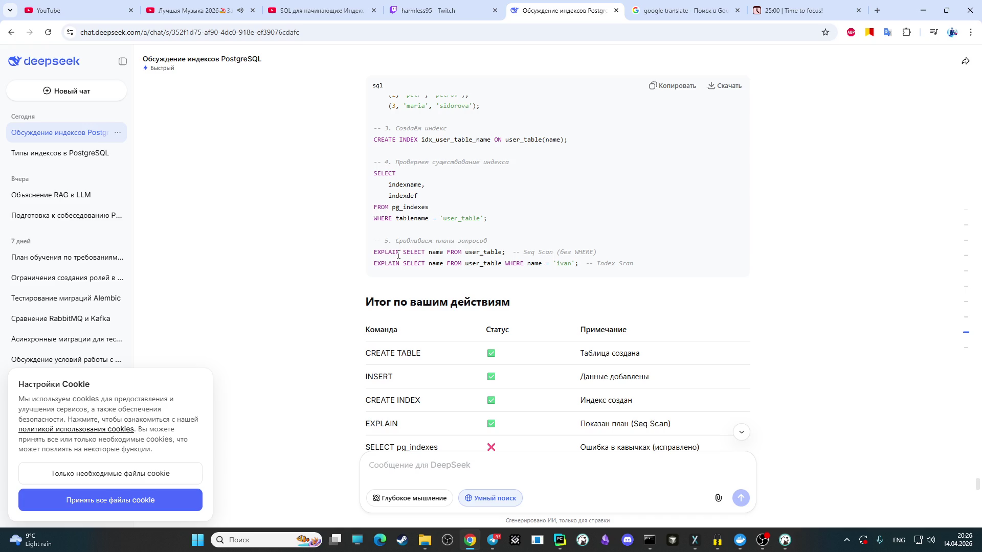
pyautogui.moveTo(401, 251); pyautogui.dragTo(371, 253)
pyautogui.hotkey('ctrl', 'c')
pyautogui.click(381, 463)
pyautogui.hotkey('ctrl', 'v')
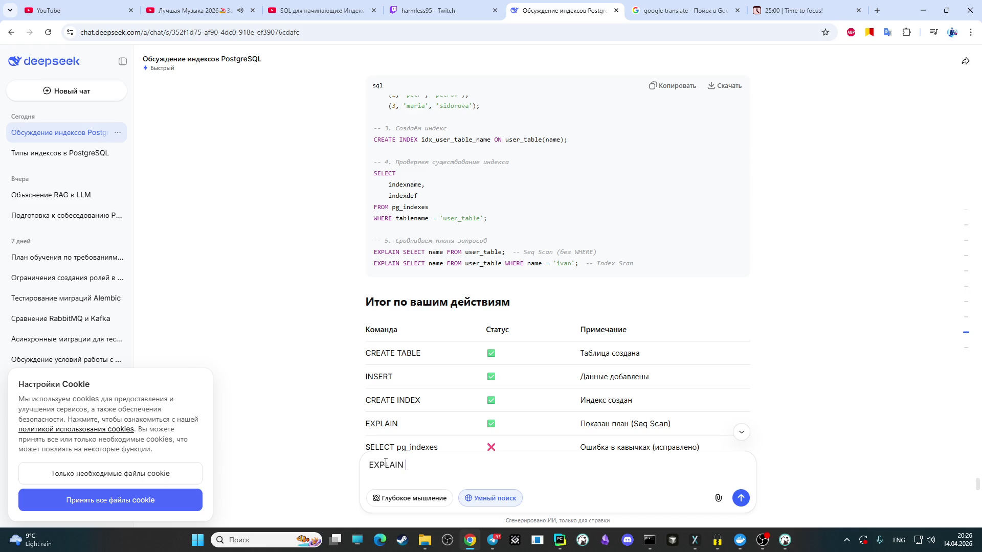
pyautogui.write('ANALIZE')
pyautogui.press('Return')
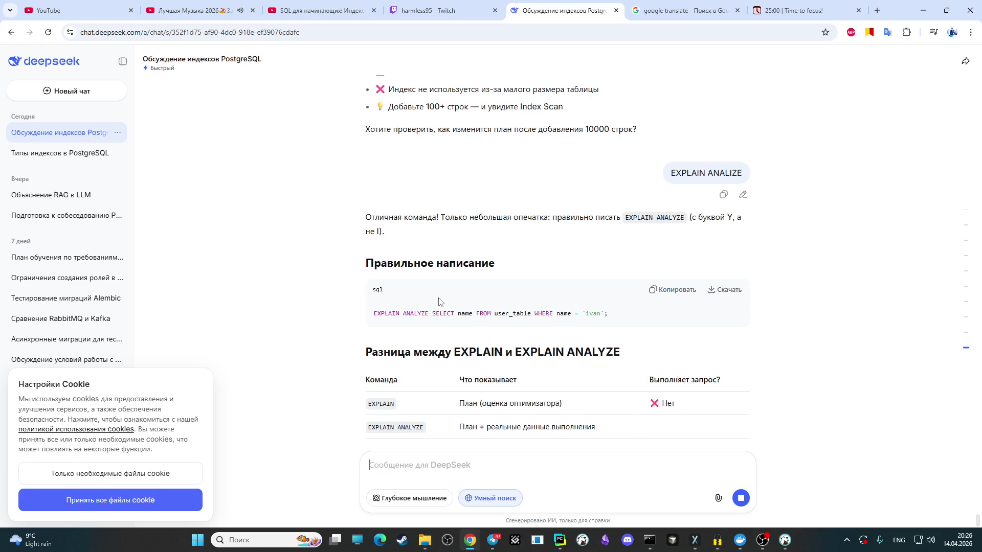
pyautogui.scroll(1, 438, 268)
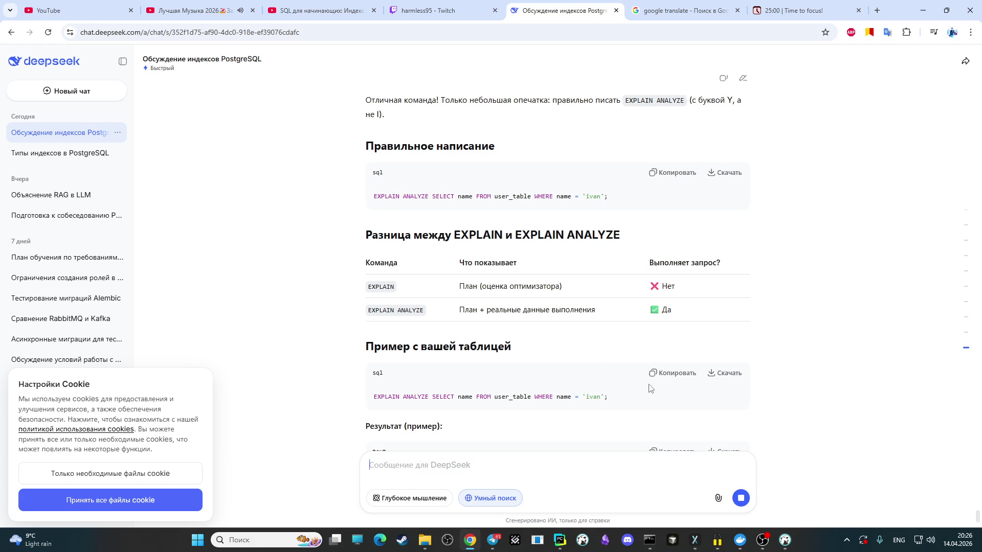
pyautogui.click(784, 540)
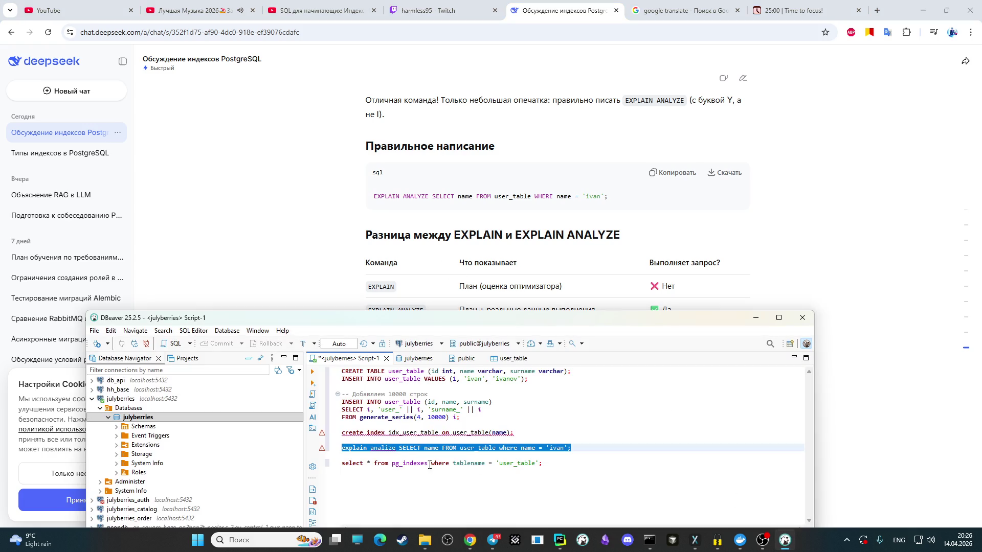
# Step: Correct the query to 'explain analyze' and run it, returning a nine-row Index Only Scan plan with timings
pyautogui.click(393, 449)
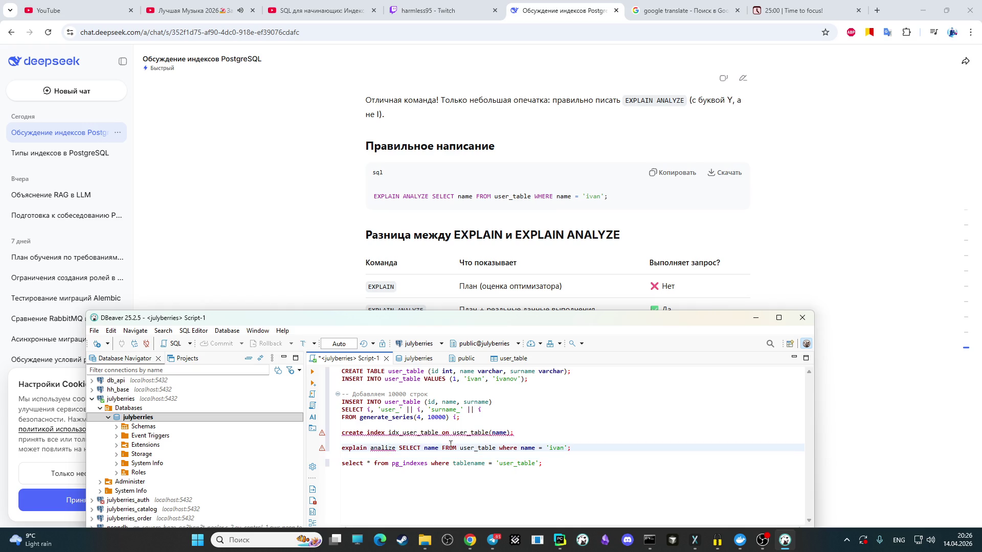
pyautogui.press('BackSpace')
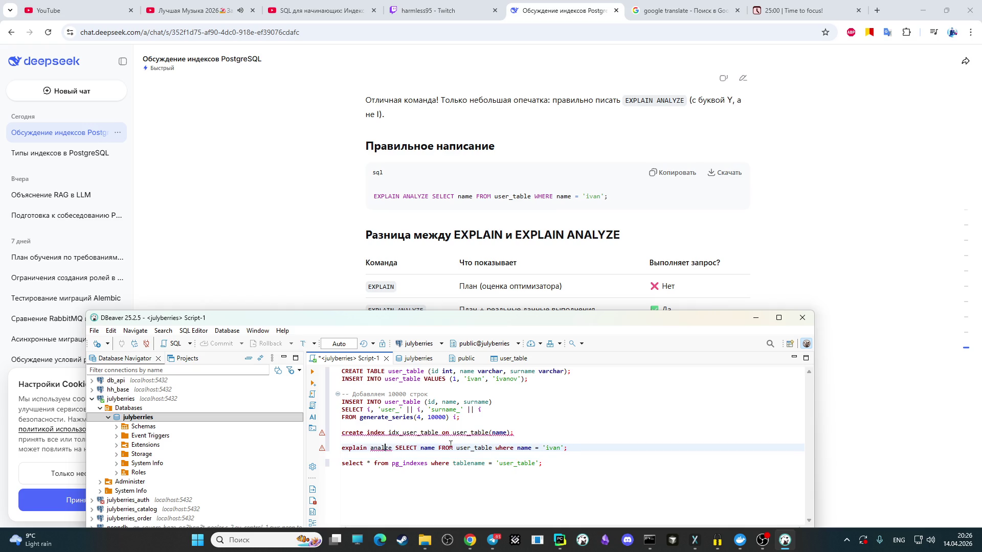
pyautogui.write('y')
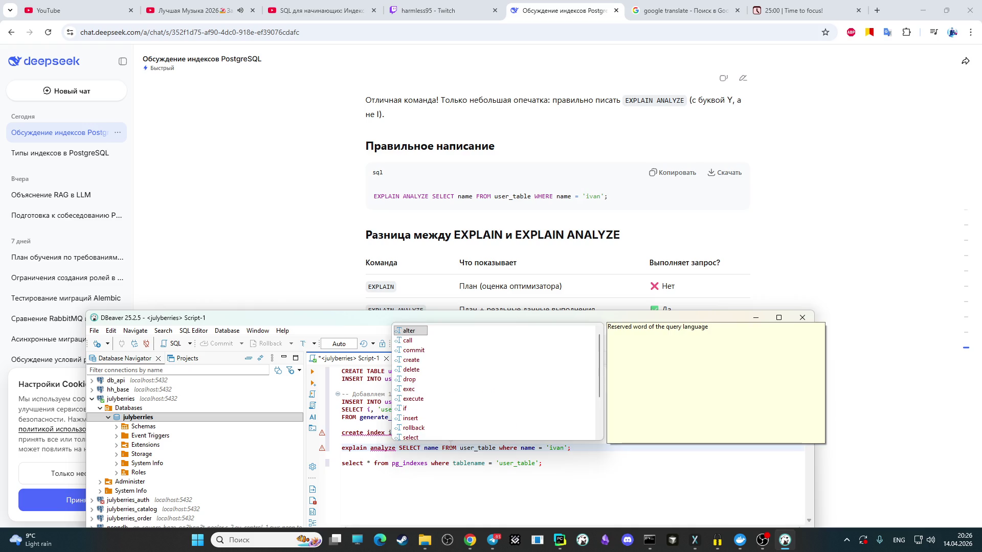
pyautogui.click(518, 466)
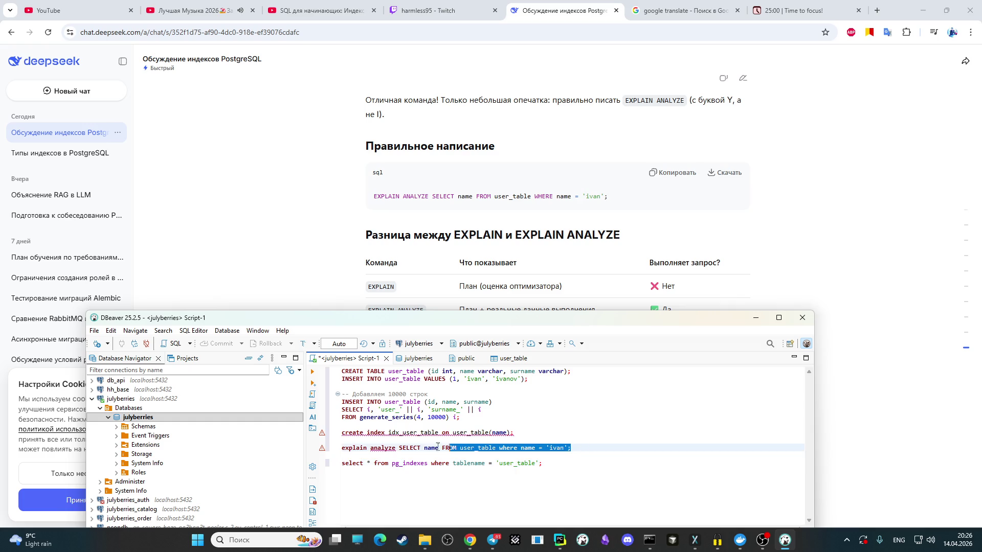
pyautogui.moveTo(569, 449); pyautogui.dragTo(343, 449)
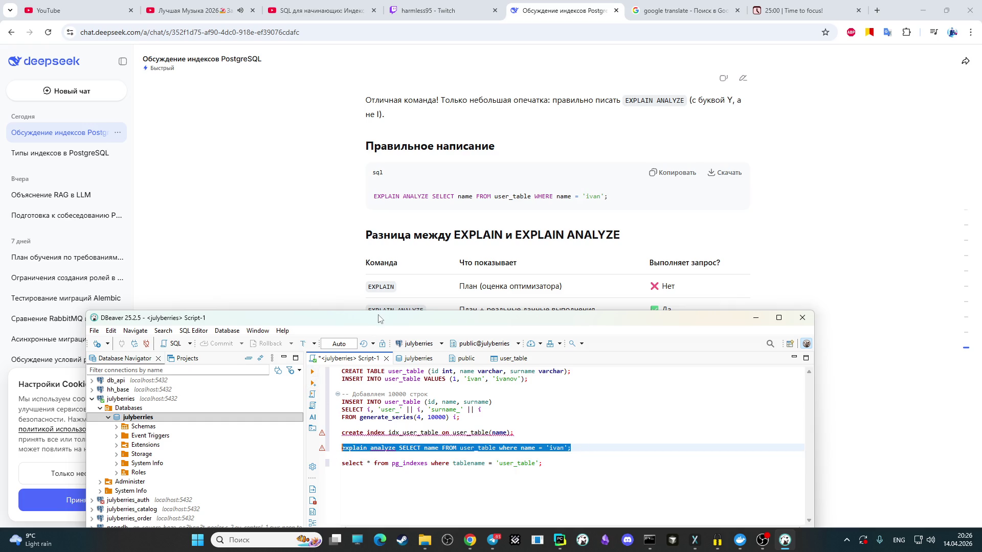
pyautogui.hotkey('ctrl', 'Return')
pyautogui.moveTo(381, 317); pyautogui.dragTo(416, 84)
pyautogui.click(352, 140)
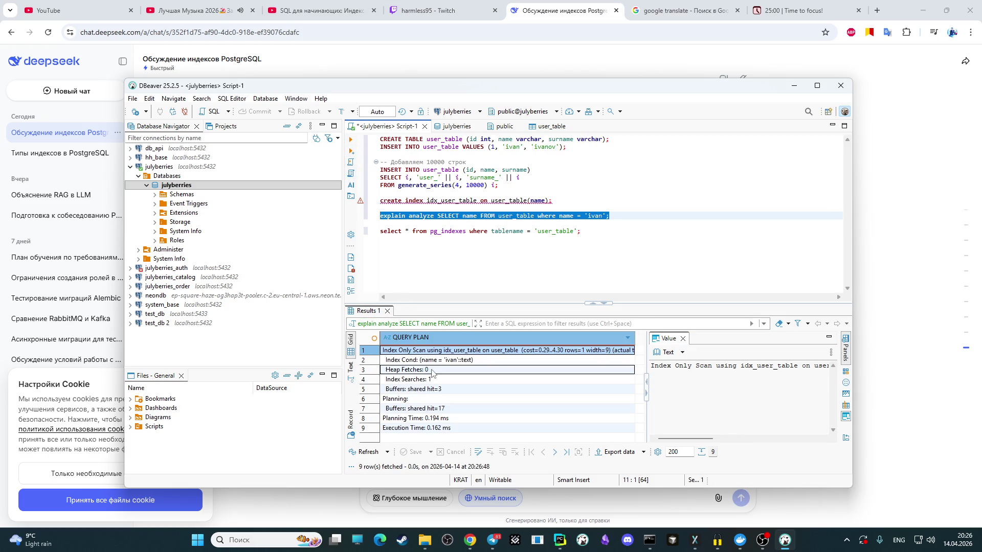
pyautogui.click(431, 363)
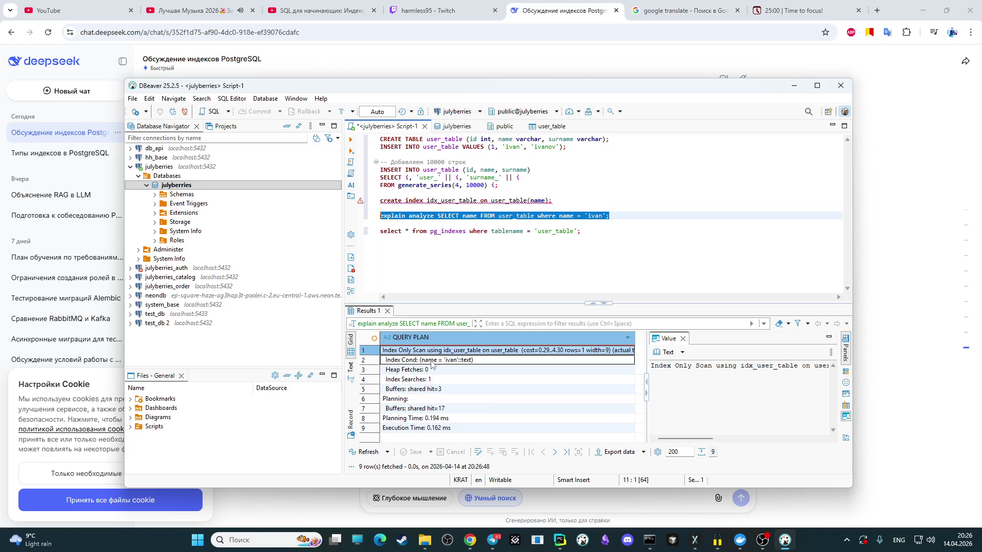
# Step: Inspect the Heap Fetches, Index Searches and Execution Time rows, then copy all nine plan rows for DeepSeek
pyautogui.click(432, 370)
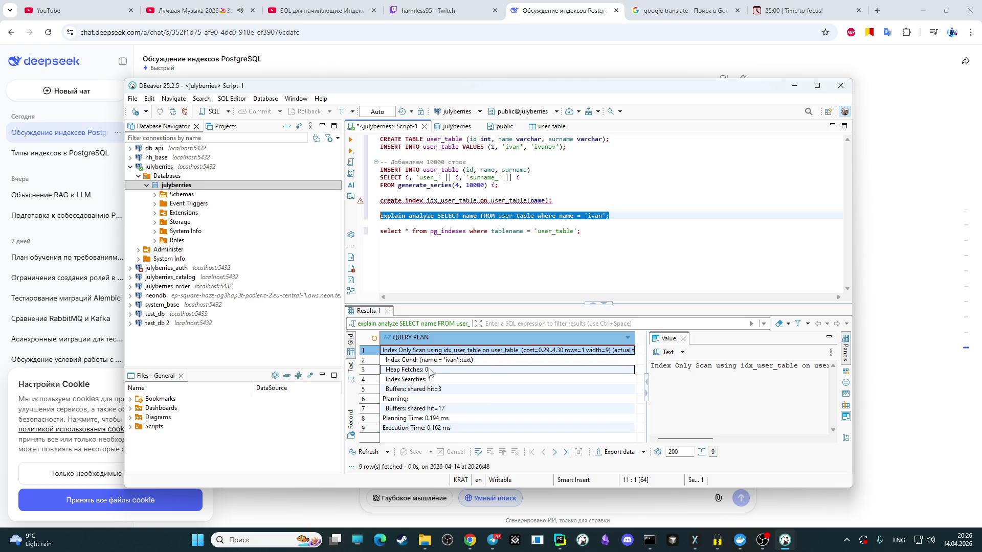
pyautogui.click(432, 379)
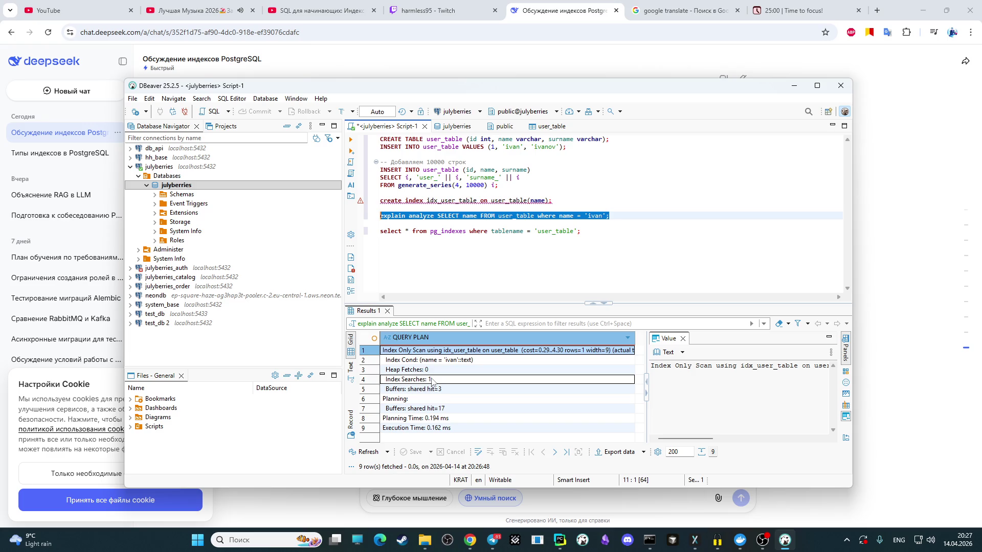
pyautogui.click(418, 428)
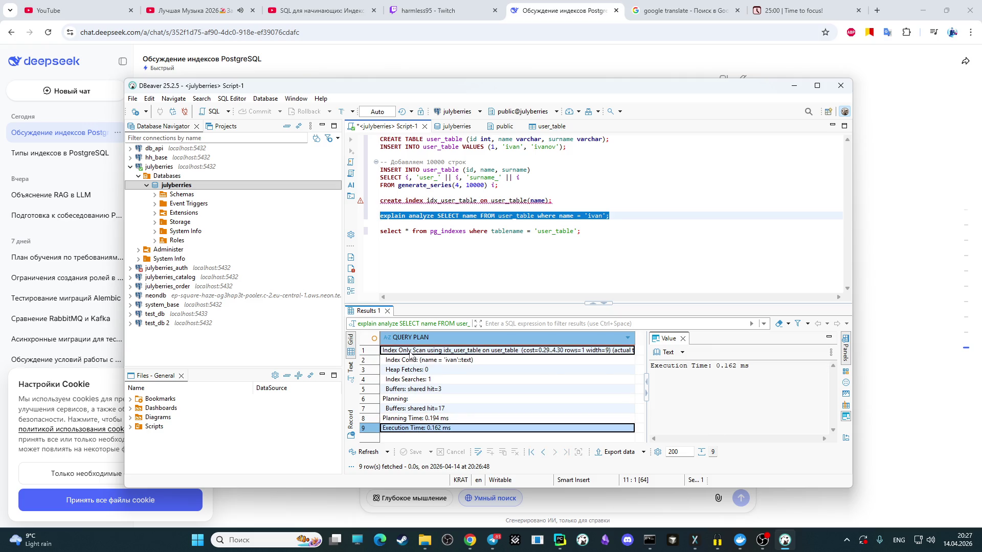
pyautogui.keyDown('shift'); pyautogui.click(411, 351); pyautogui.keyUp('shift')
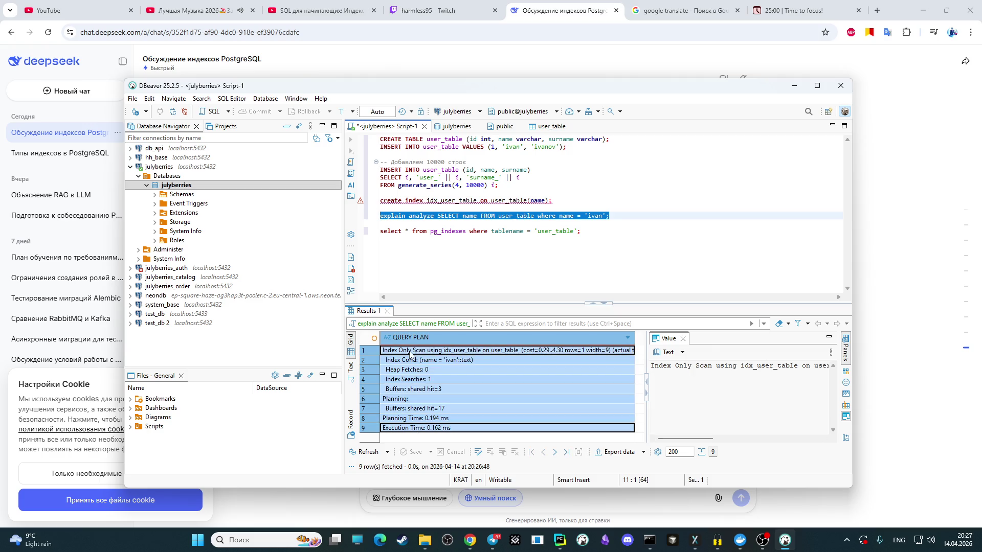
pyautogui.rightClick(418, 369)
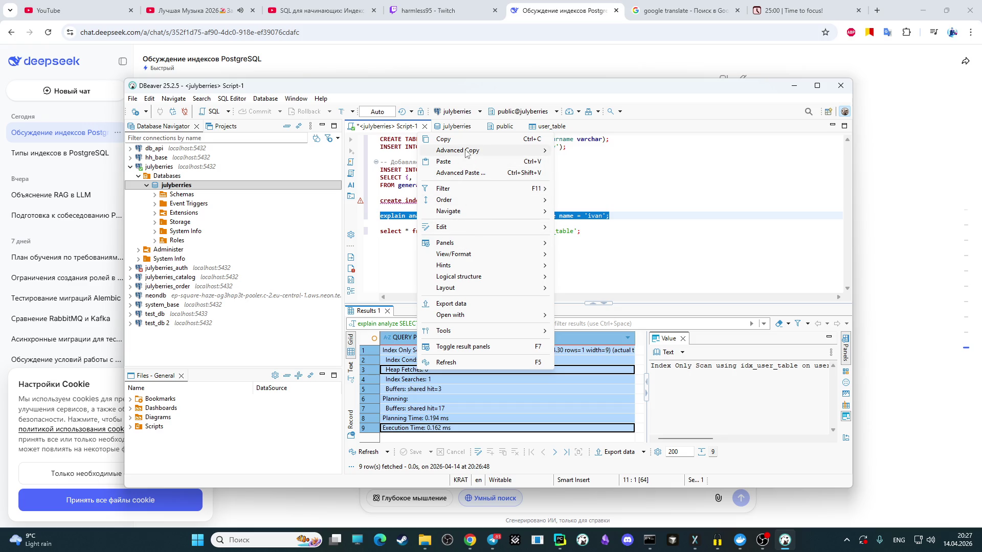
pyautogui.click(448, 139)
pyautogui.click(915, 294)
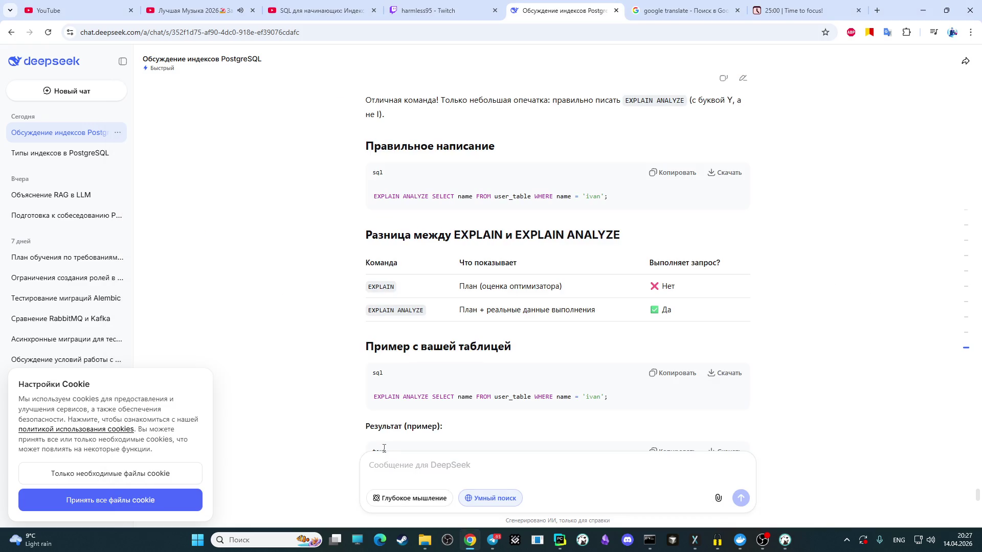
# Step: Paste the nine-row plan into DeepSeek and ask 'что каждая значит?' for a line-by-line breakdown
pyautogui.write("Index Only Scan using idx_user_table on user_table  (cost=0.29..4.30 rows=1 width=9) (actual time=0.107..0.108 rows=1.00 loops=1)   Index Cond: (name = 'ivan'::text)   Heap Fetches: 0   Index Searches: 1   Buffers: shared hit=3 Planning:   Buffers: shared hit=17 Planning Time: 0.194 ms Execution Time: 0.162 ms")
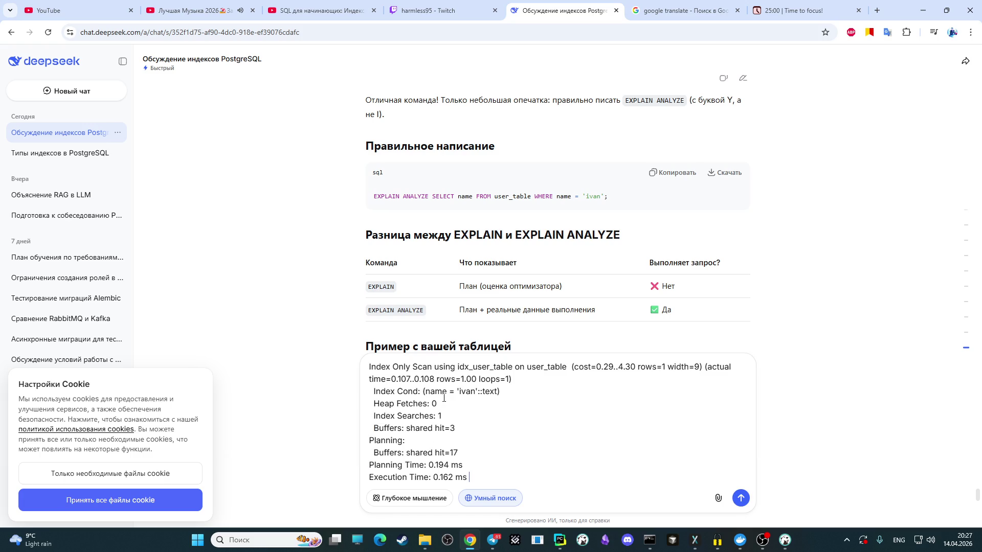
pyautogui.hotkey('alt', 'shift')
pyautogui.write('что каждая значит?')
pyautogui.press('Return')
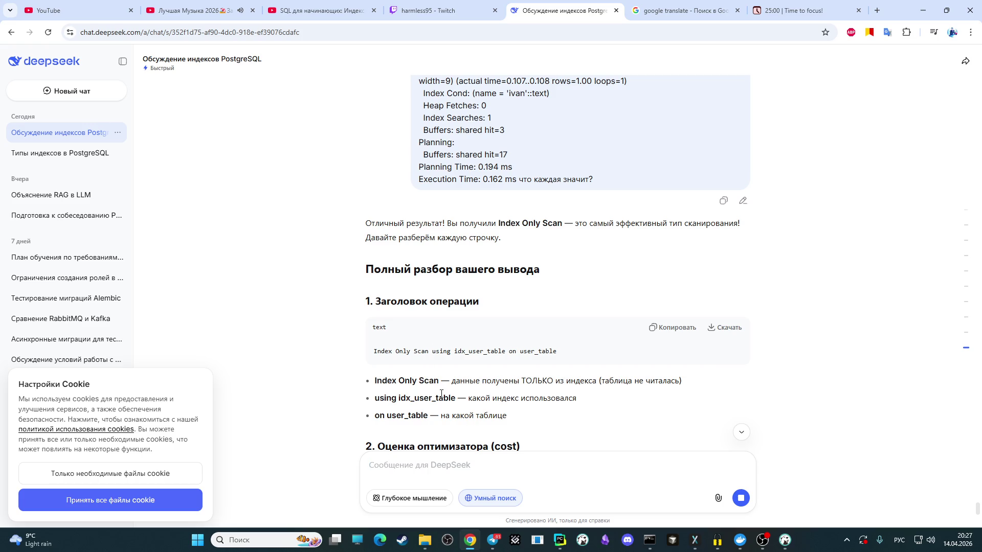
pyautogui.scroll(-1, 391, 406)
pyautogui.scroll(-1, 390, 405)
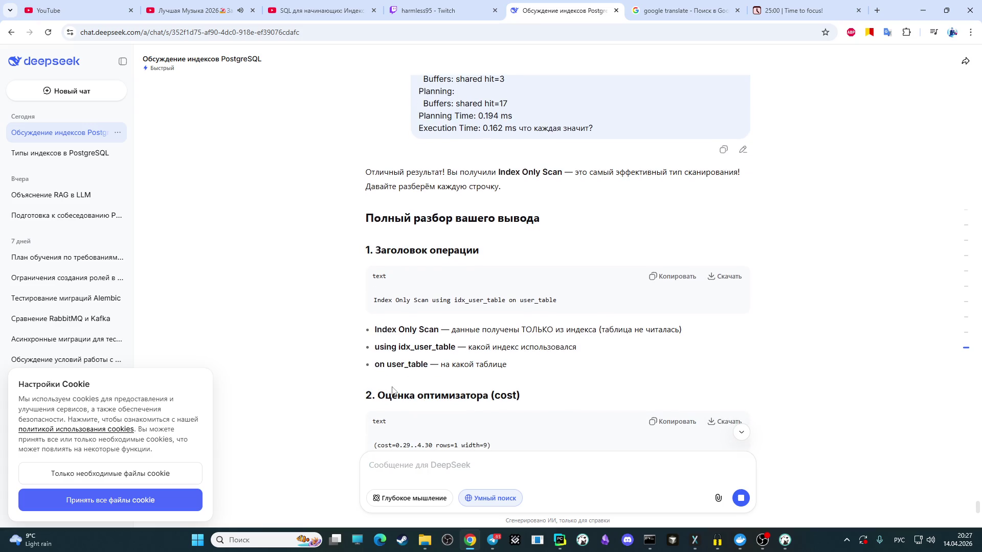
pyautogui.scroll(-2, 393, 359)
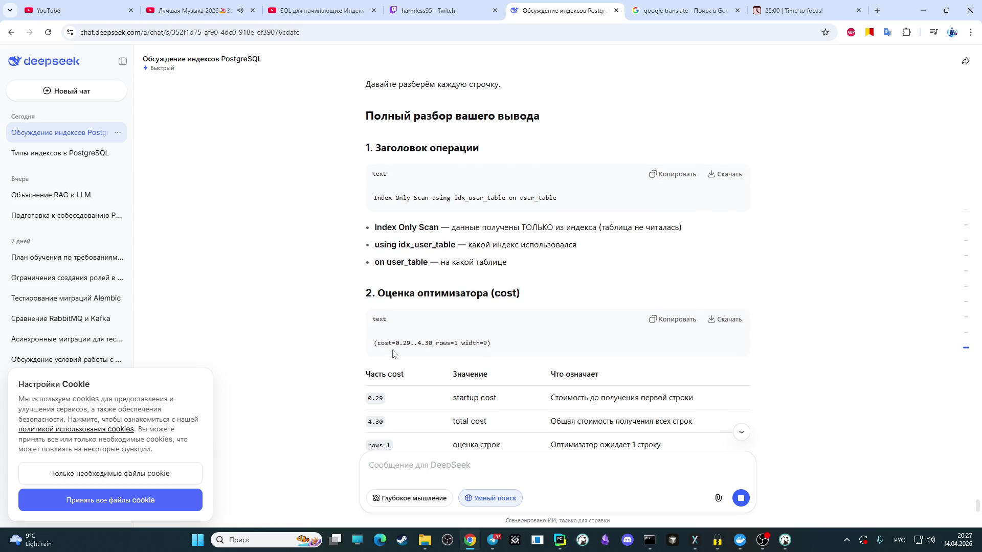
pyautogui.scroll(1, 392, 357)
# Step: Compare the plan's Buffers: shared hit=17 row in DBeaver with DeepSeek's cost and actual-time explanations
pyautogui.click(785, 541)
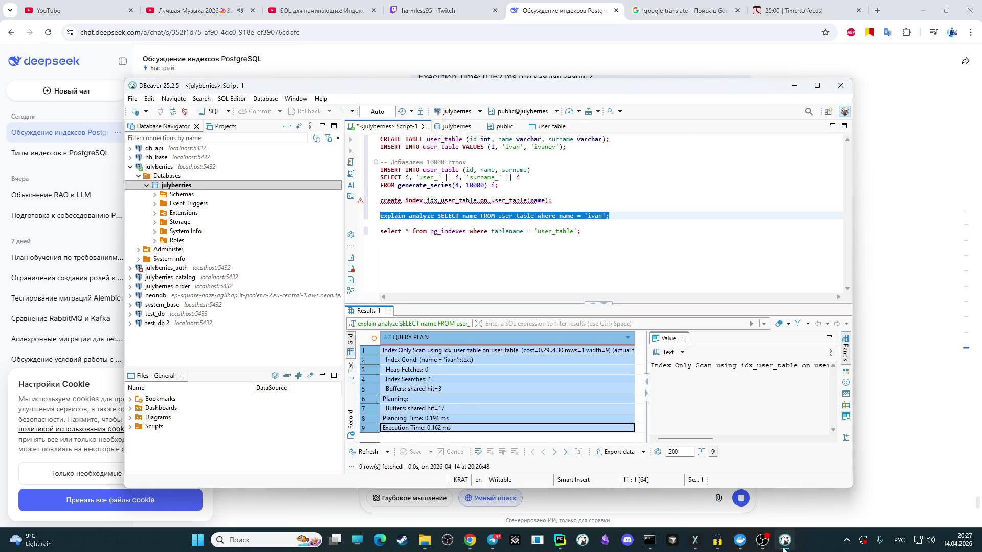
pyautogui.click(488, 409)
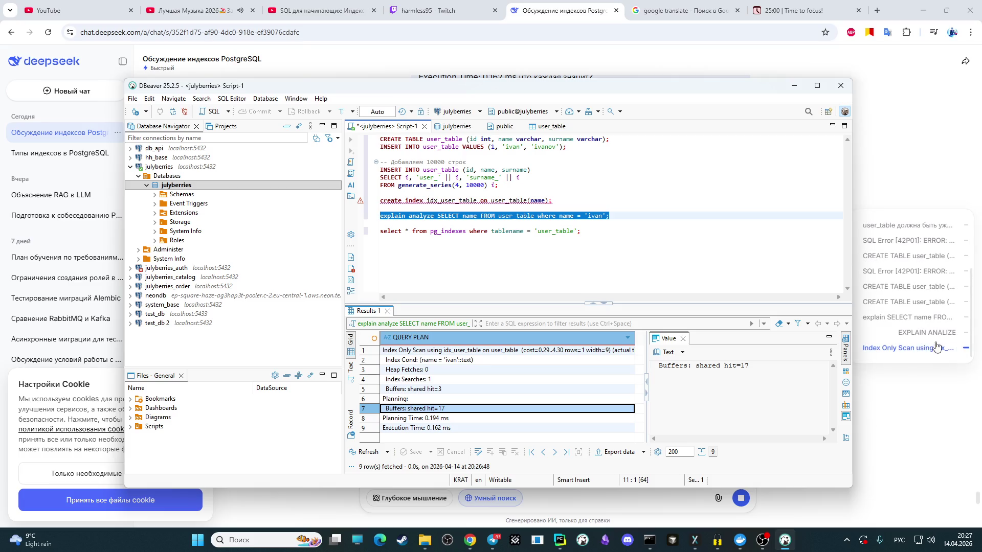
pyautogui.click(895, 428)
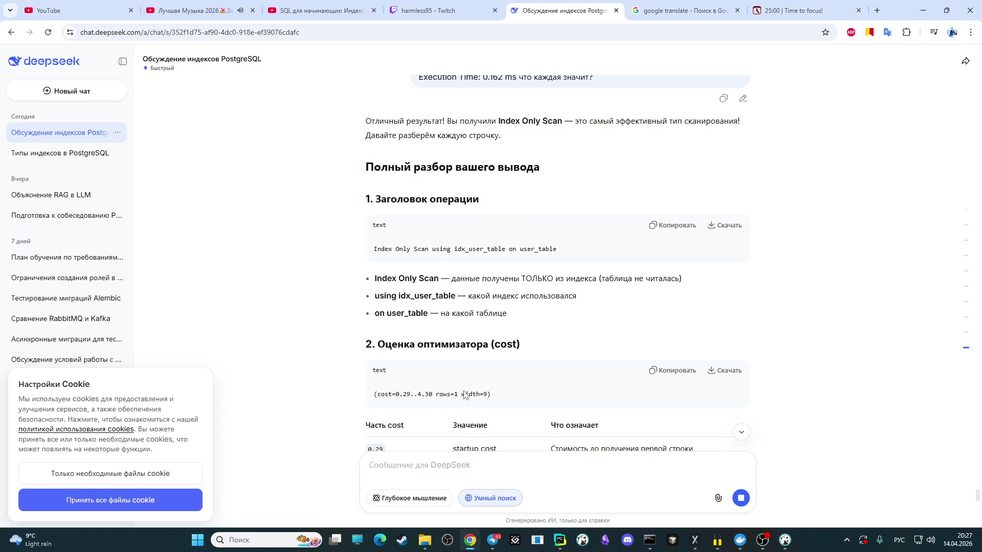
pyautogui.scroll(-1, 442, 402)
pyautogui.scroll(-1, 454, 346)
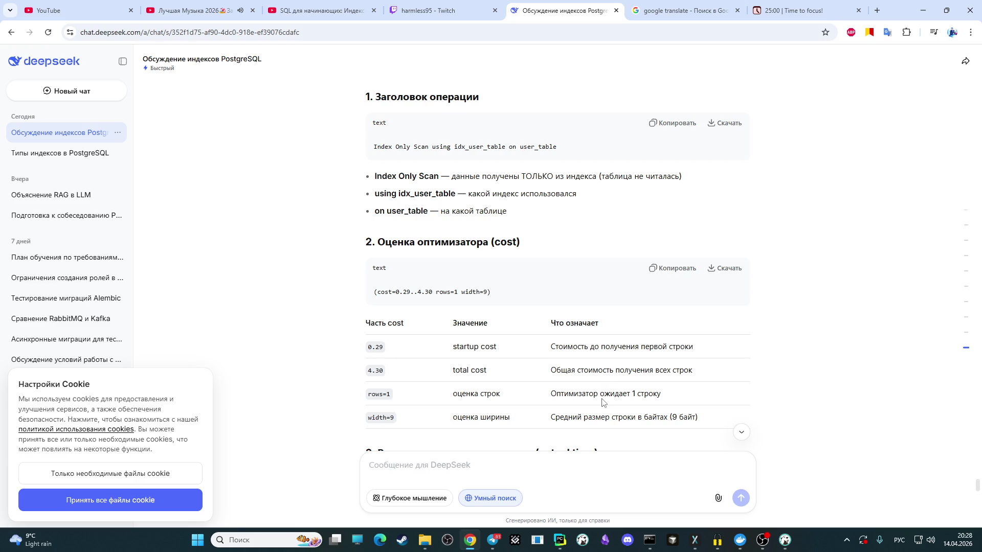
pyautogui.scroll(-2, 601, 402)
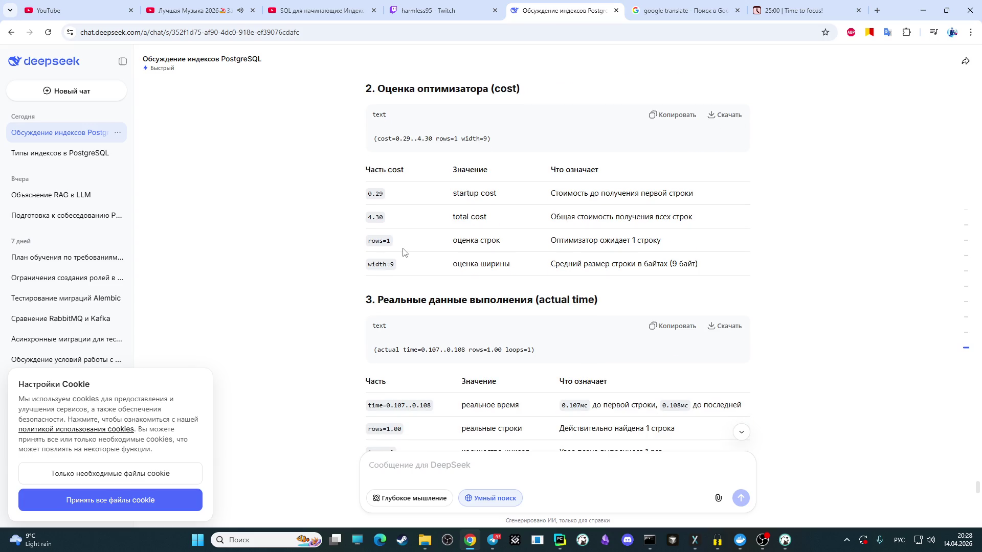
pyautogui.scroll(-1, 387, 266)
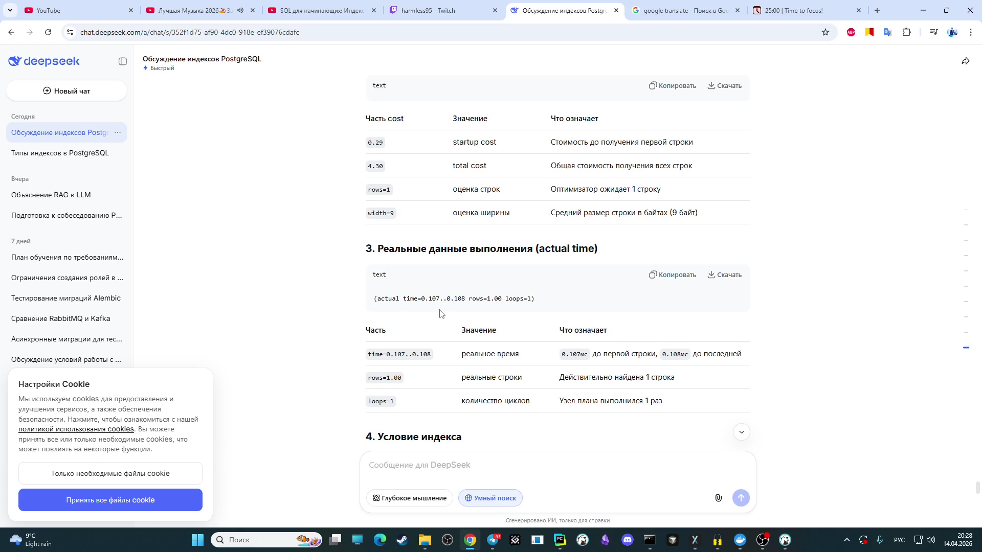
pyautogui.click(785, 540)
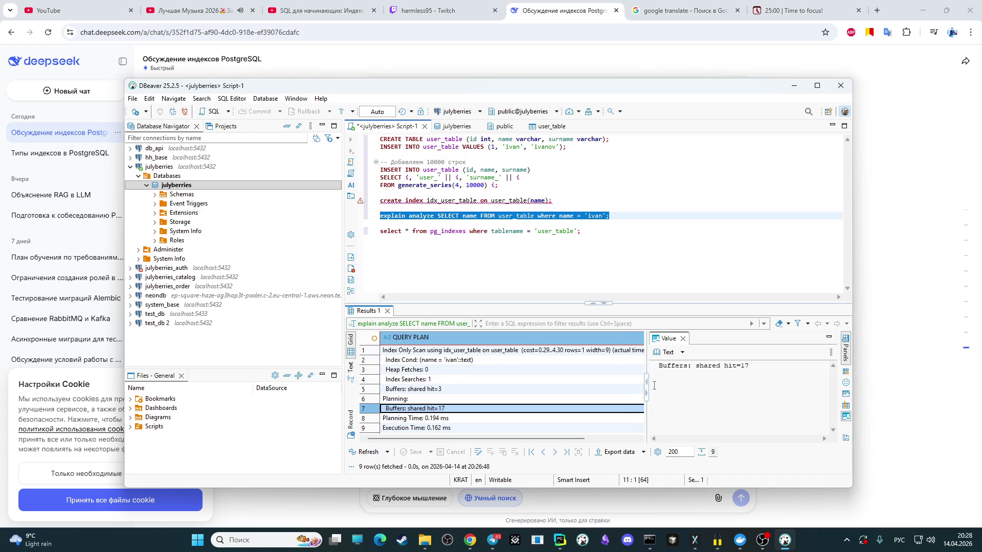
pyautogui.moveTo(576, 440); pyautogui.dragTo(642, 440)
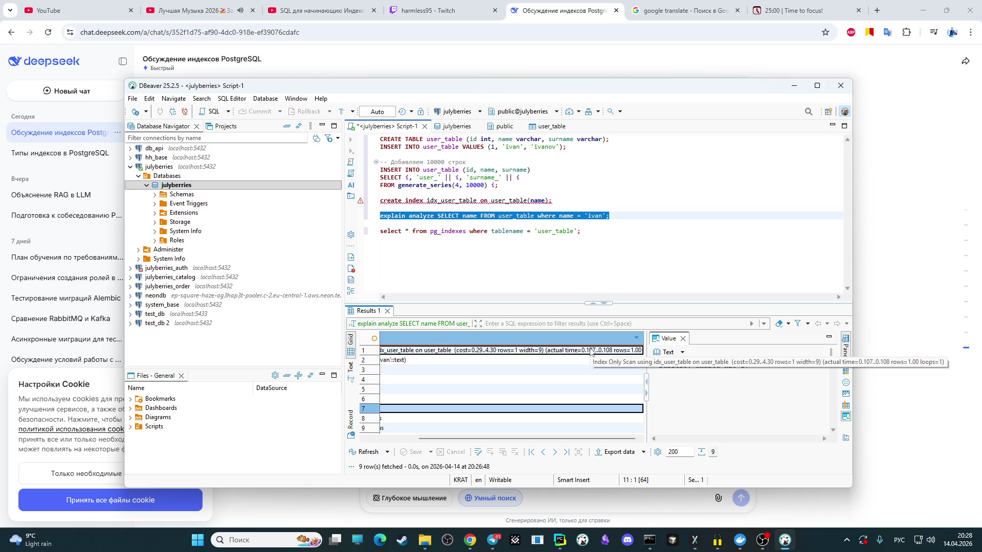
pyautogui.hscroll(-3, 591, 352)
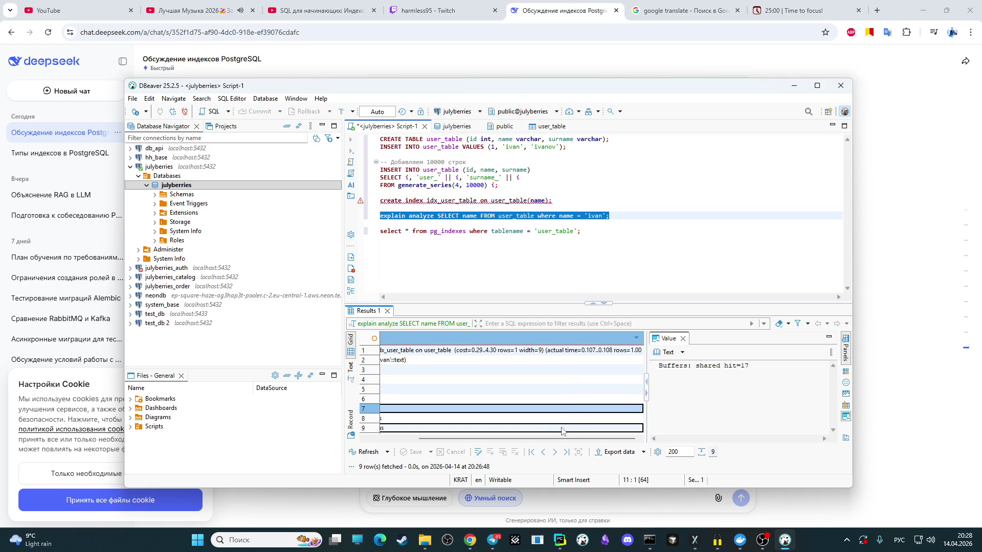
# Step: Return to DeepSeek's actual-time breakdown after reading the full Index Only Scan line
pyautogui.click(908, 315)
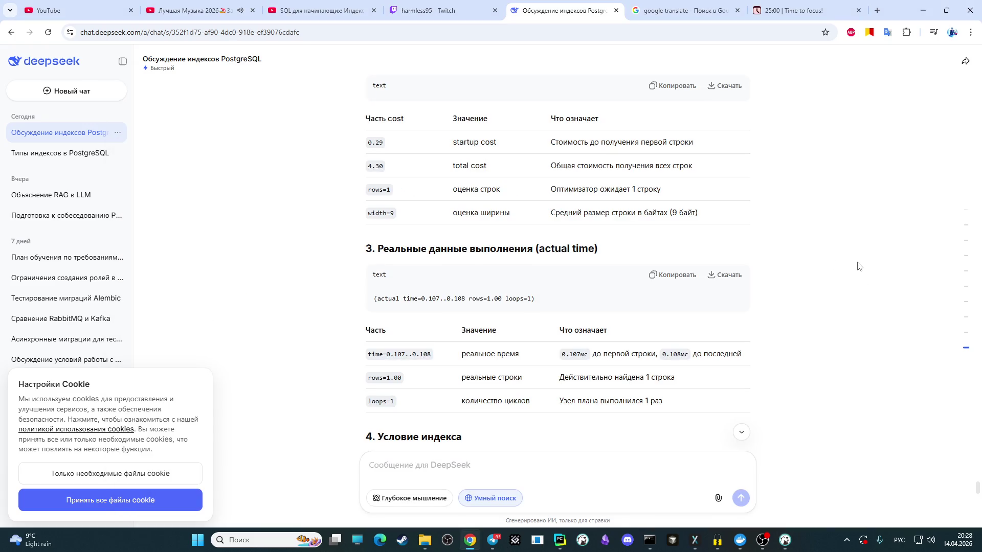
pyautogui.scroll(-2, 435, 230)
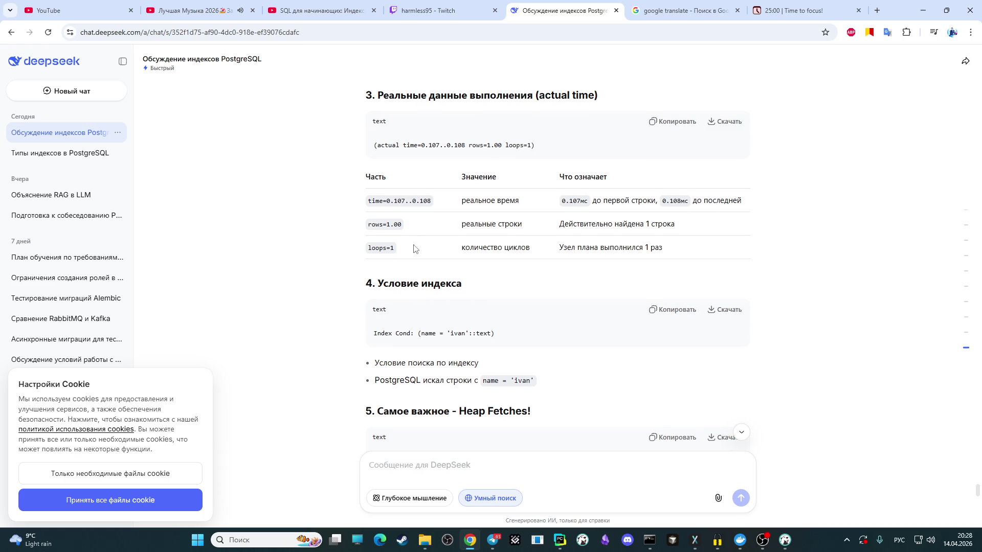
pyautogui.scroll(-2, 415, 248)
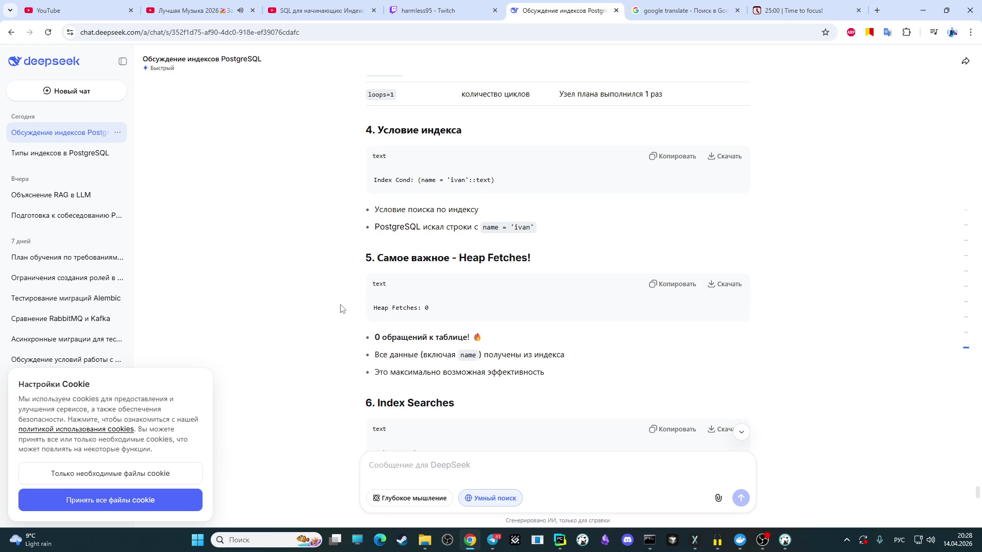
pyautogui.scroll(-2, 361, 314)
pyautogui.scroll(-1, 337, 305)
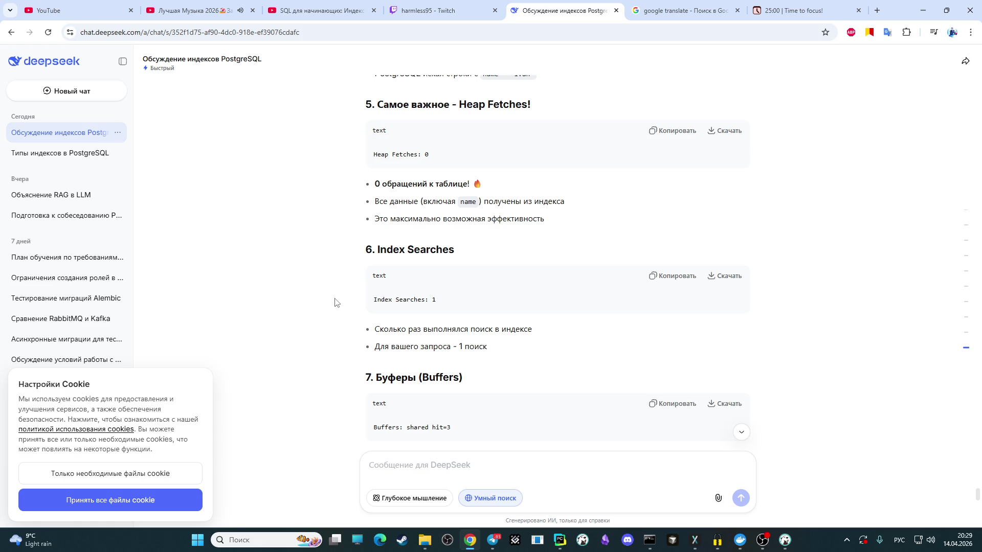
# Step: Return from the DeepSeek breakdown to the DBeaver SQL script
pyautogui.click(785, 541)
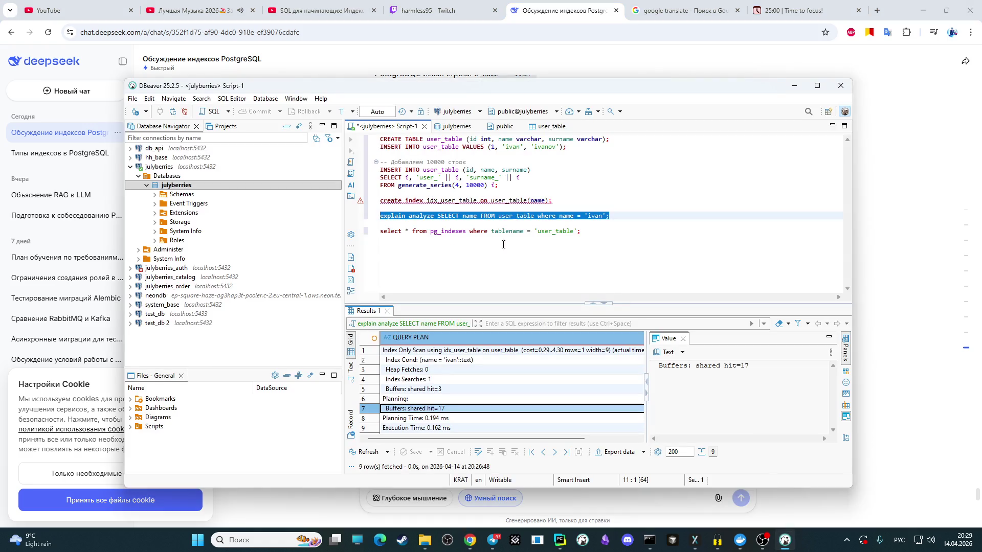
# Step: Run the selected EXPLAIN ANALYZE name lookup three times, bringing execution down to ~0.03 ms
pyautogui.click(495, 231)
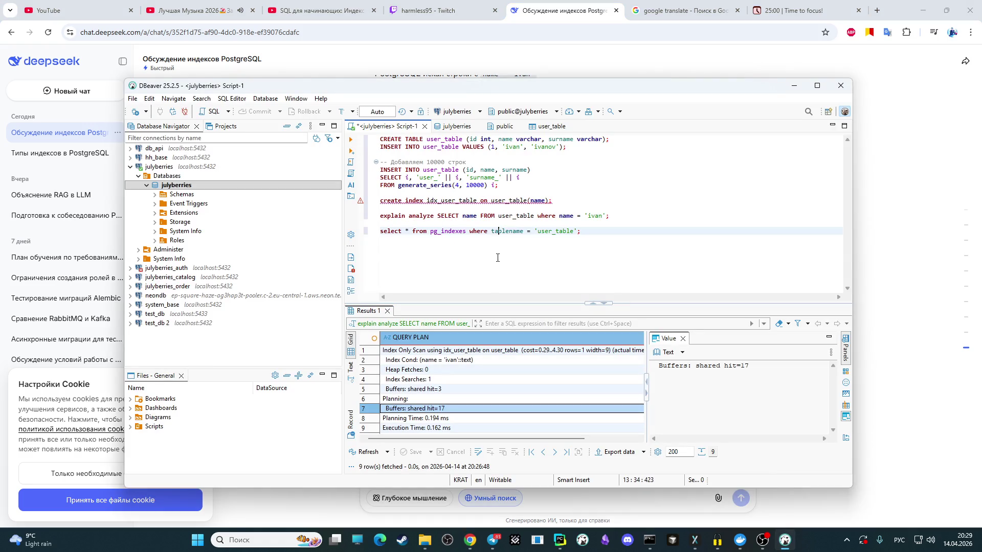
pyautogui.moveTo(614, 217); pyautogui.dragTo(381, 217)
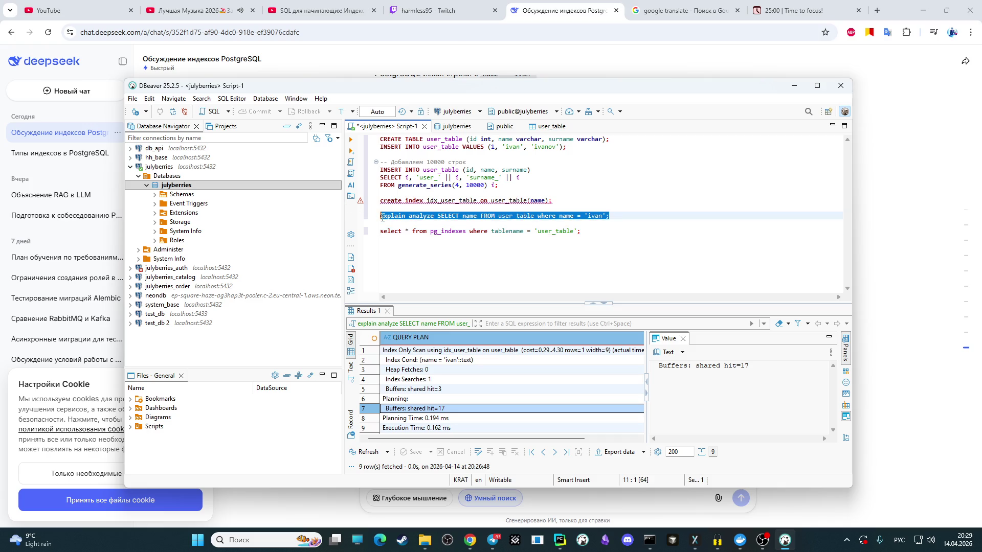
pyautogui.click(352, 143)
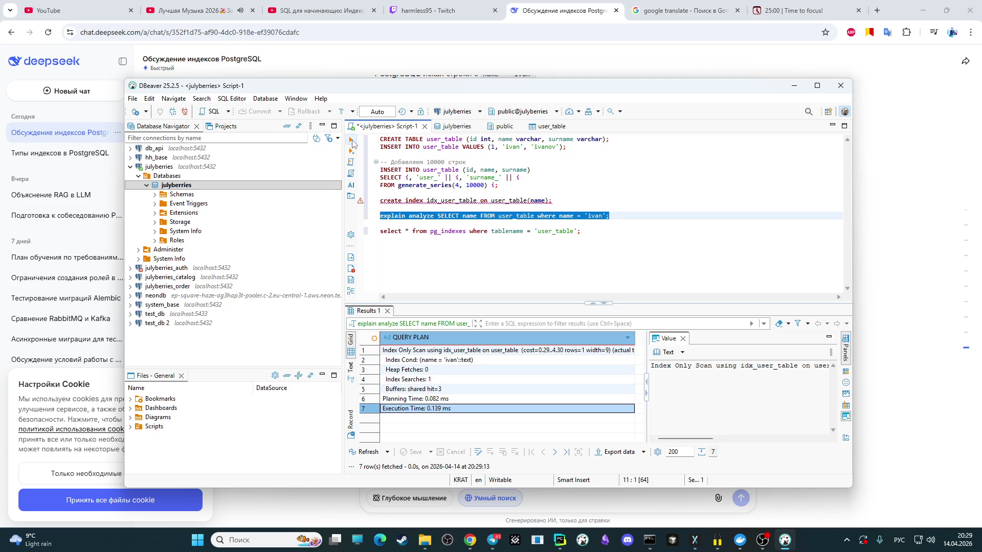
pyautogui.click(352, 141)
pyautogui.click(352, 141)
# Step: Read DeepSeek's buffers, planning and execution-time sections, then return to DBeaver's plan
pyautogui.hotkey('alt', 'Tab')
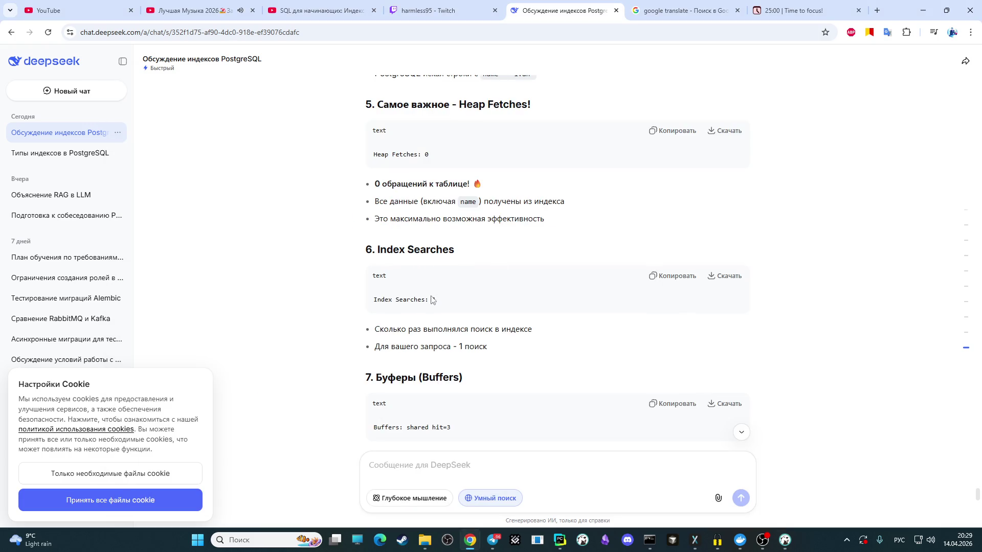
pyautogui.scroll(-2, 430, 303)
pyautogui.scroll(-1, 420, 325)
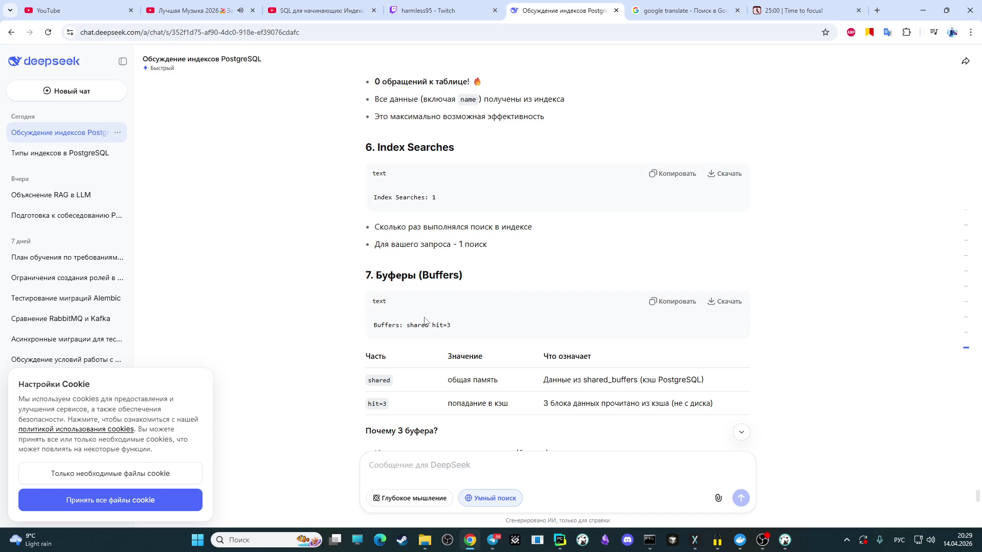
pyautogui.scroll(-1, 377, 321)
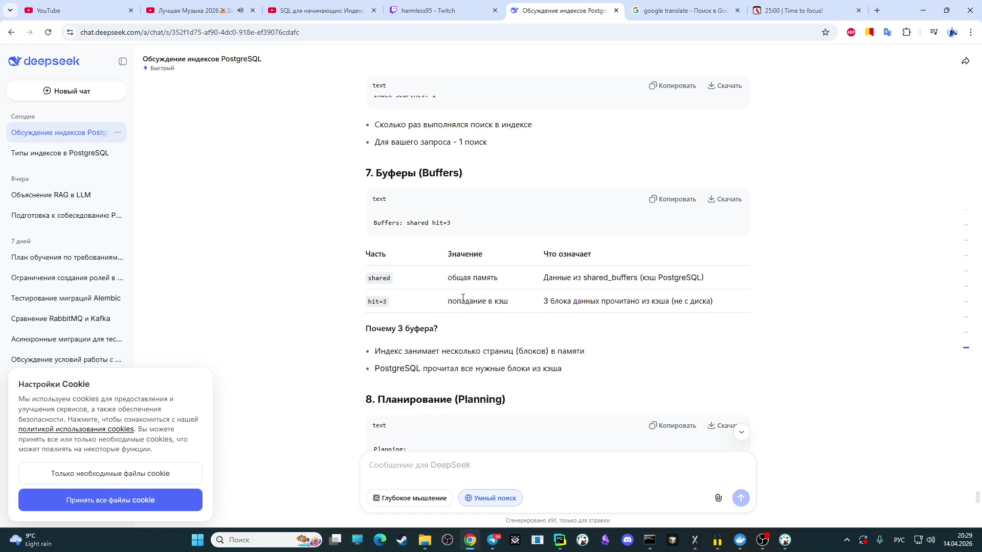
pyautogui.scroll(-1, 430, 347)
pyautogui.scroll(-1, 329, 309)
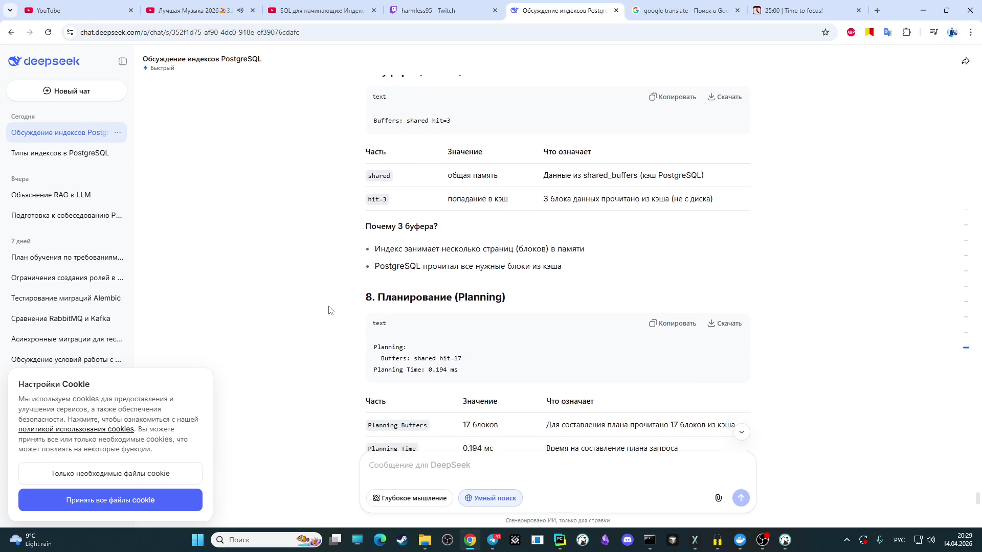
pyautogui.scroll(-2, 321, 299)
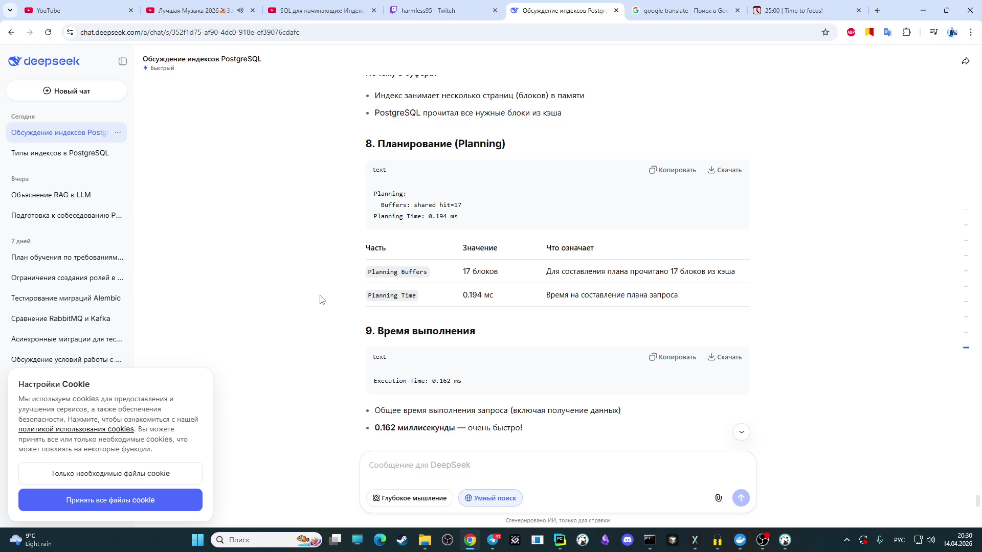
pyautogui.scroll(-1, 303, 300)
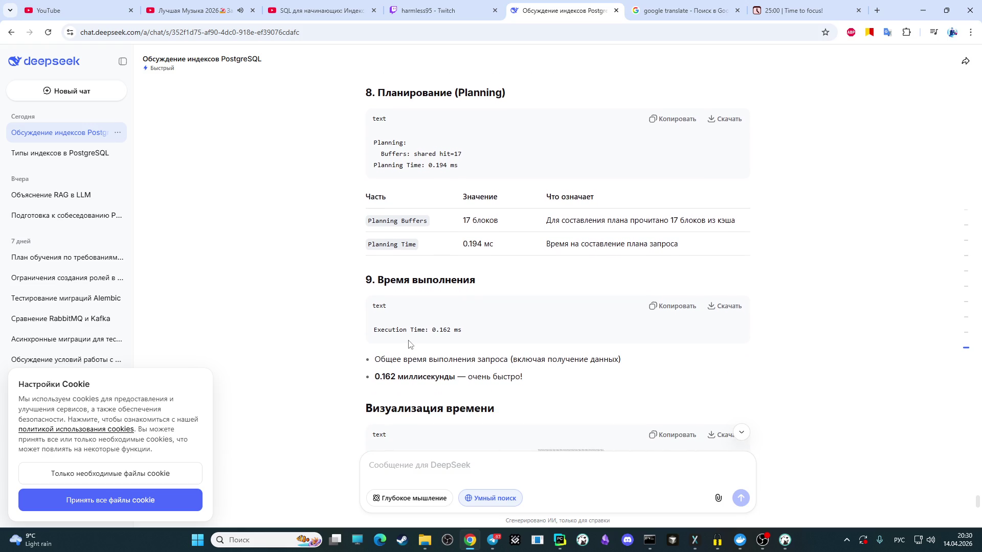
pyautogui.scroll(-2, 409, 387)
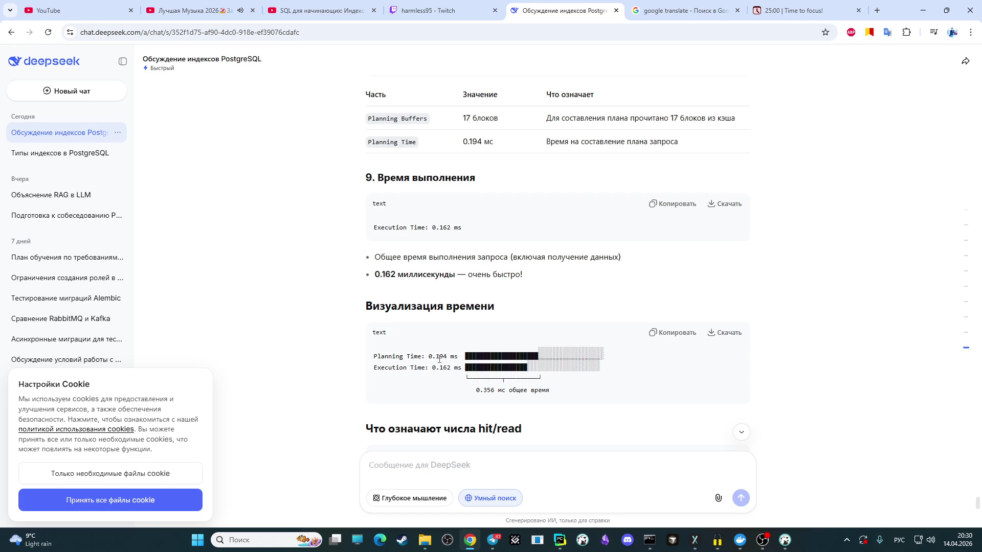
pyautogui.scroll(-2, 438, 358)
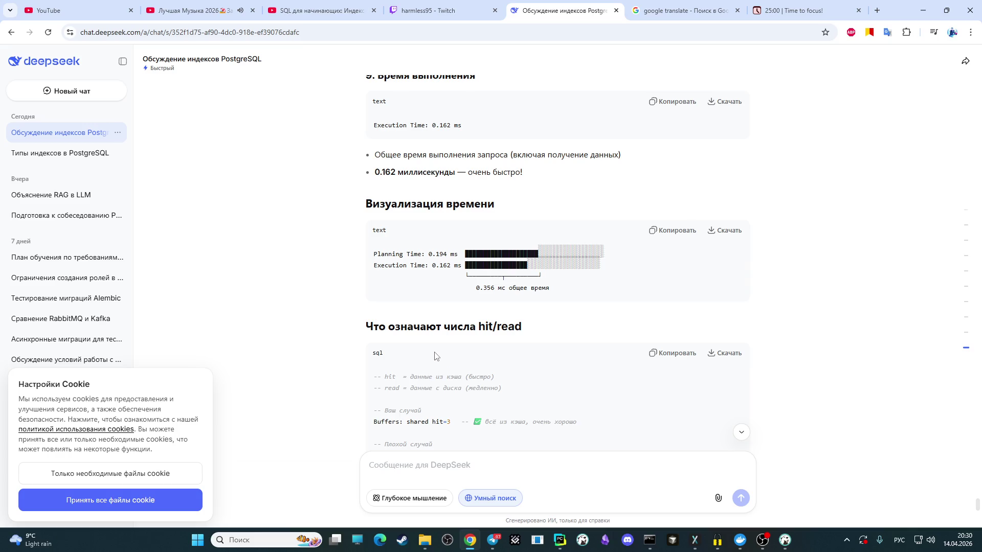
pyautogui.click(785, 541)
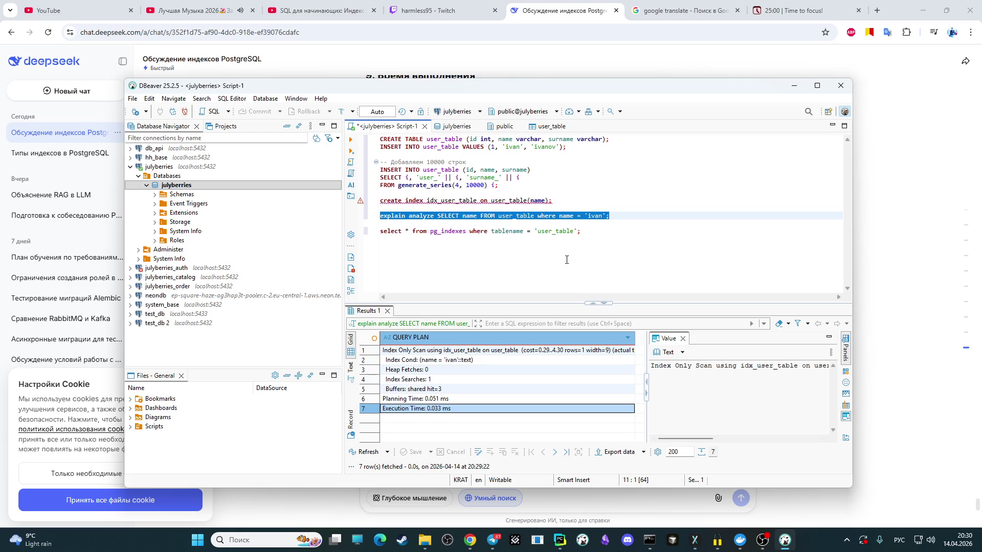
# Step: Change the CREATE INDEX statement to index the surname column
pyautogui.click(533, 198)
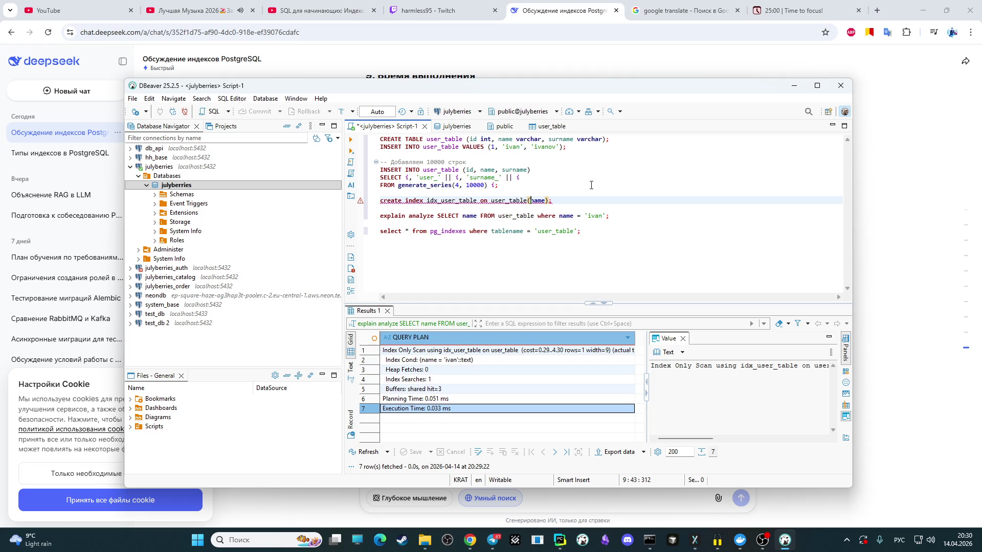
pyautogui.hotkey('alt', 'shift')
pyautogui.write('s')
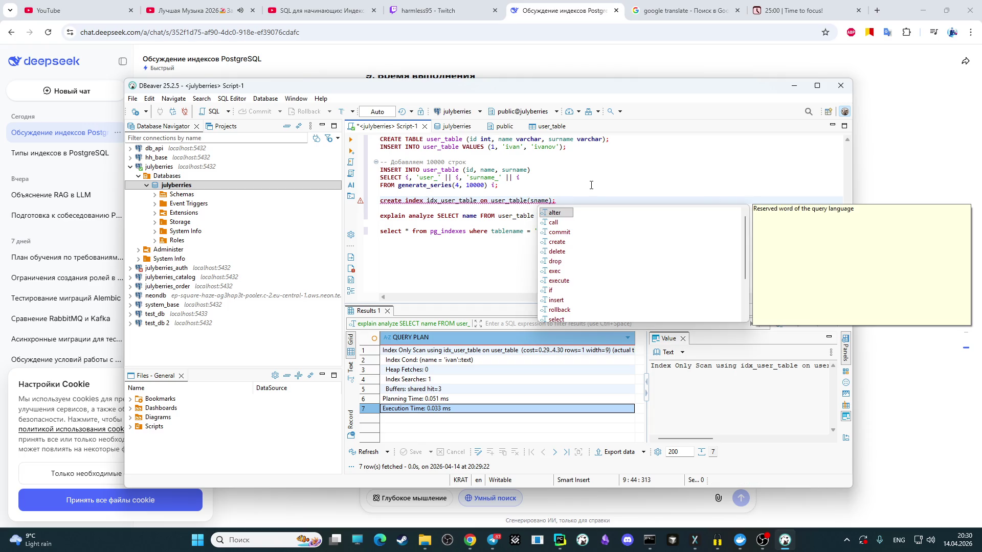
pyautogui.write('u')
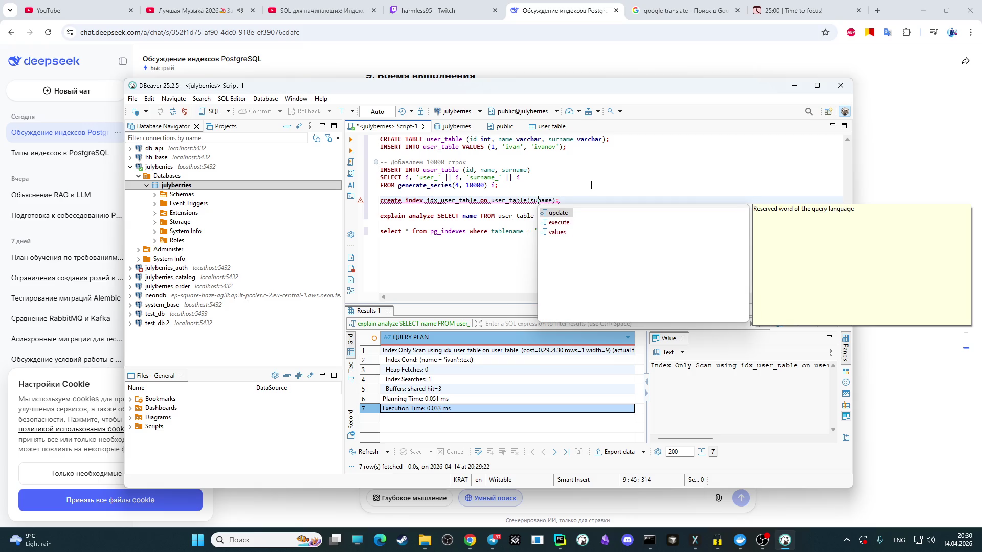
pyautogui.write('r')
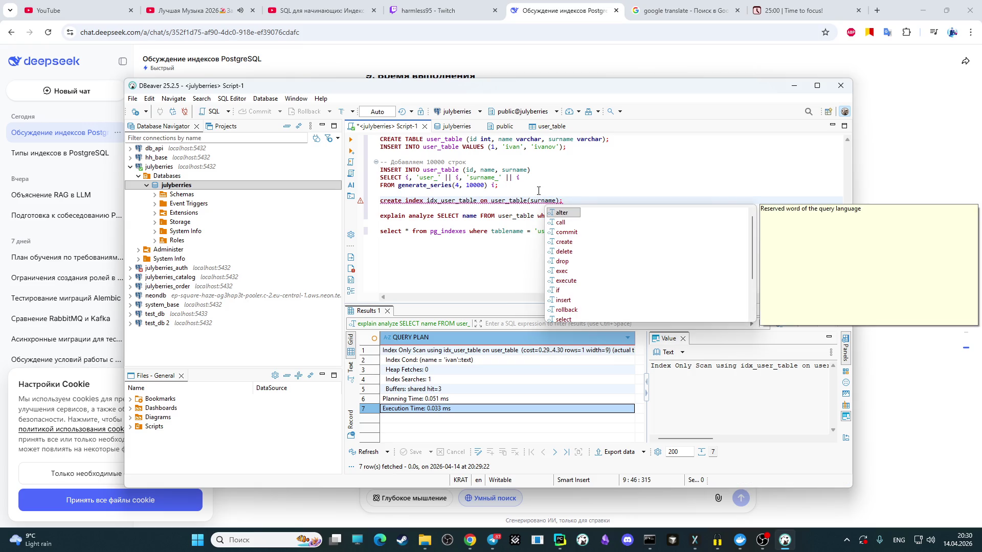
pyautogui.click(569, 194)
pyautogui.moveTo(569, 201); pyautogui.dragTo(375, 202)
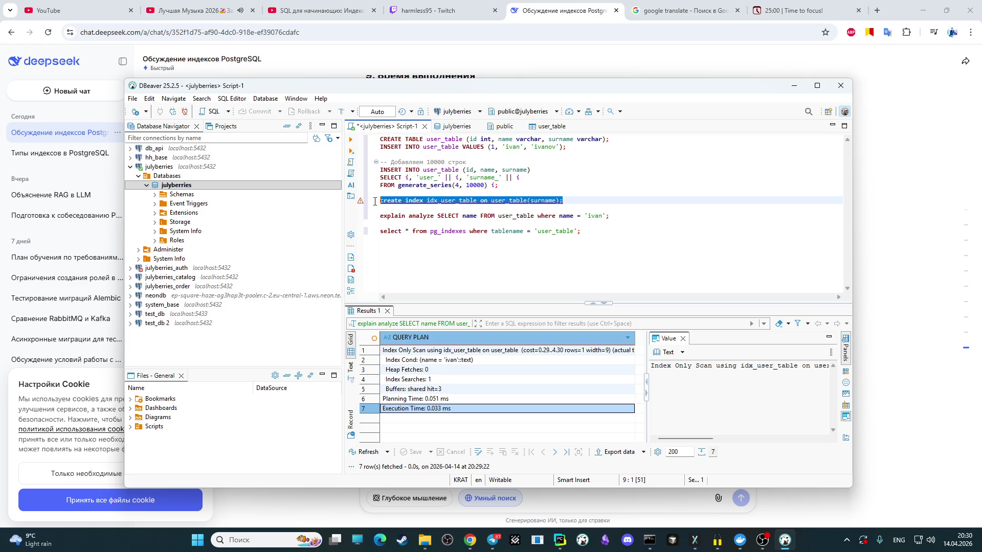
pyautogui.click(625, 185)
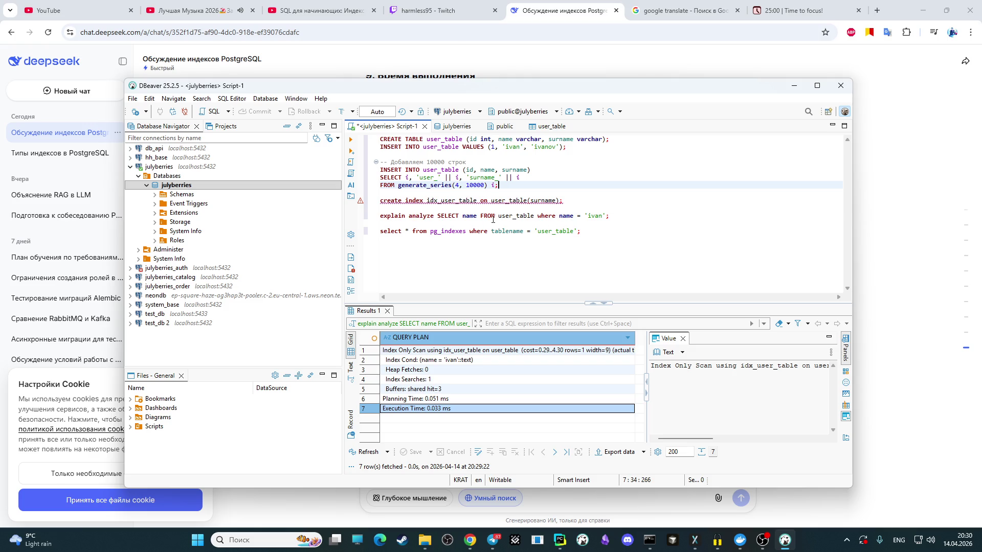
# Step: Rewrite the EXPLAIN ANALYZE filter as surname = 'ivanov' and run it, getting a Seq Scan plan
pyautogui.click(559, 216)
pyautogui.write('s')
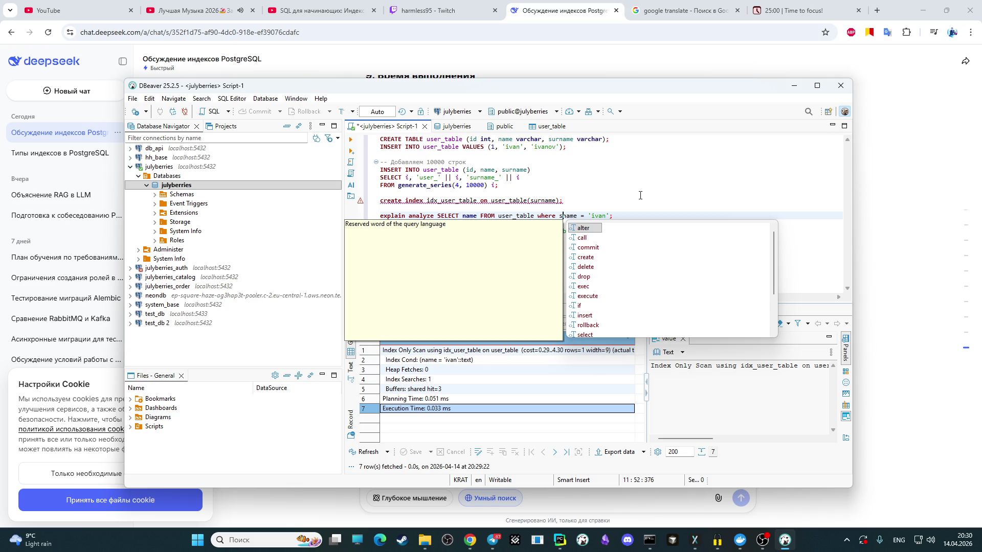
pyautogui.write('ur')
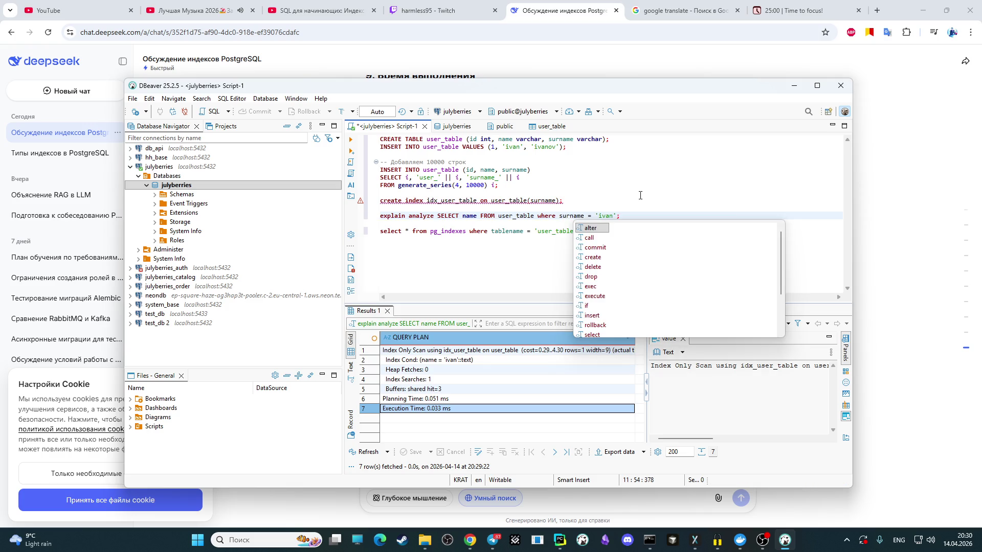
pyautogui.click(632, 204)
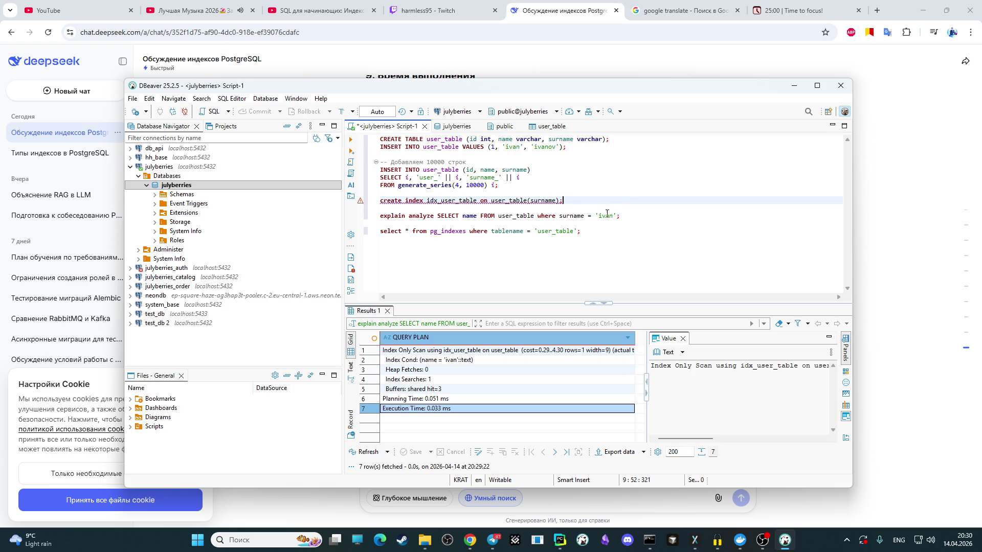
pyautogui.click(612, 216)
pyautogui.write('ov')
pyautogui.moveTo(650, 217); pyautogui.dragTo(379, 216)
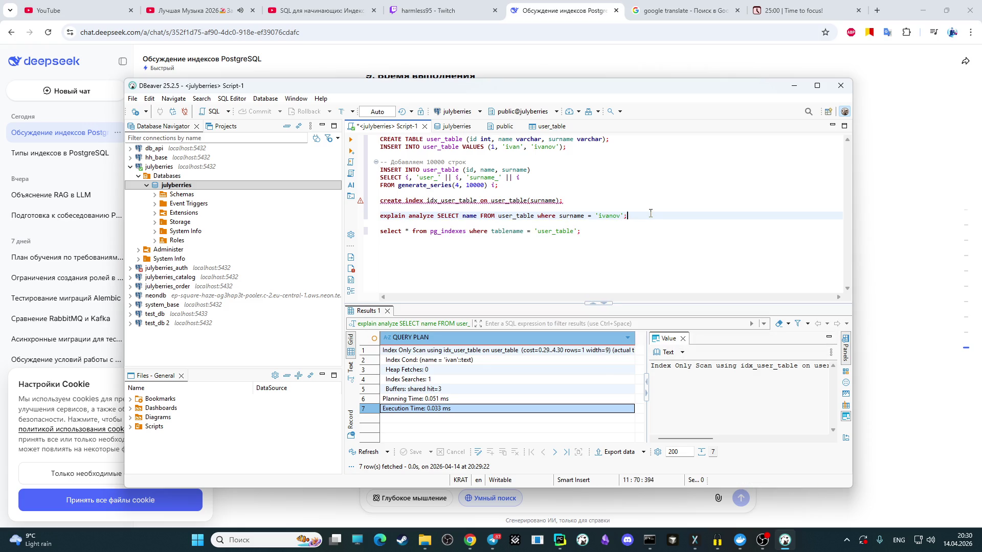
pyautogui.click(351, 140)
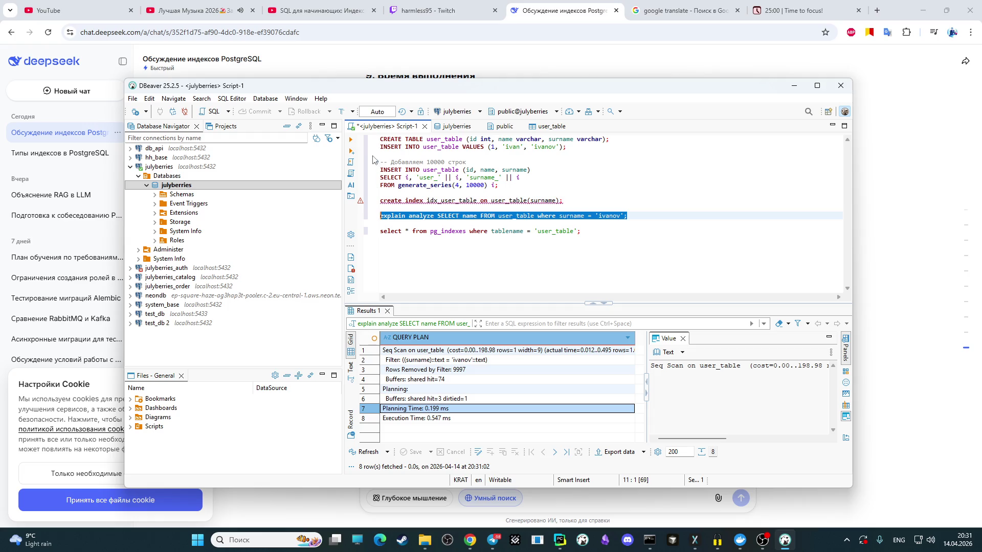
# Step: Rerun the 'ivanov' plan several times to compare timings, then select the create index line
pyautogui.click(351, 140)
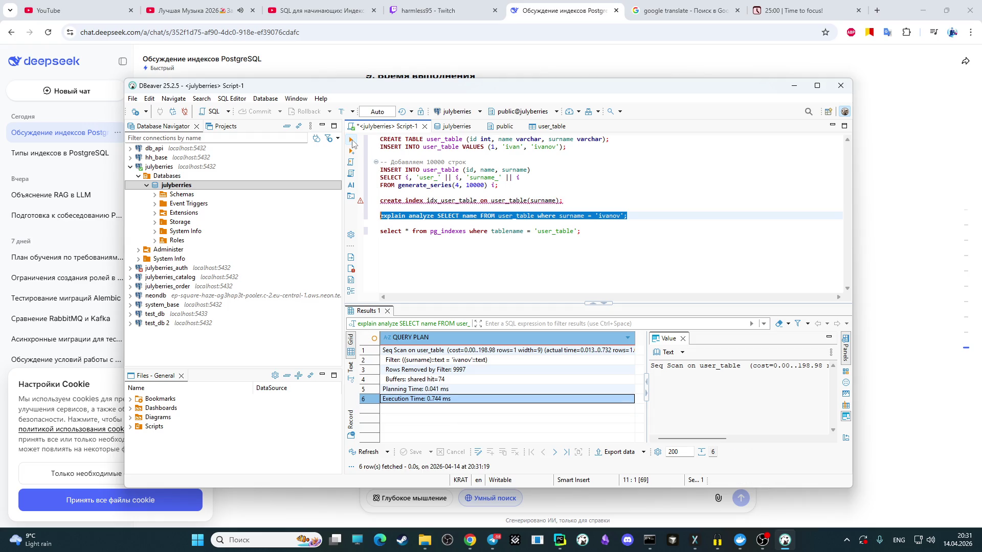
pyautogui.click(352, 142)
pyautogui.click(351, 141)
pyautogui.click(351, 141)
pyautogui.click(352, 142)
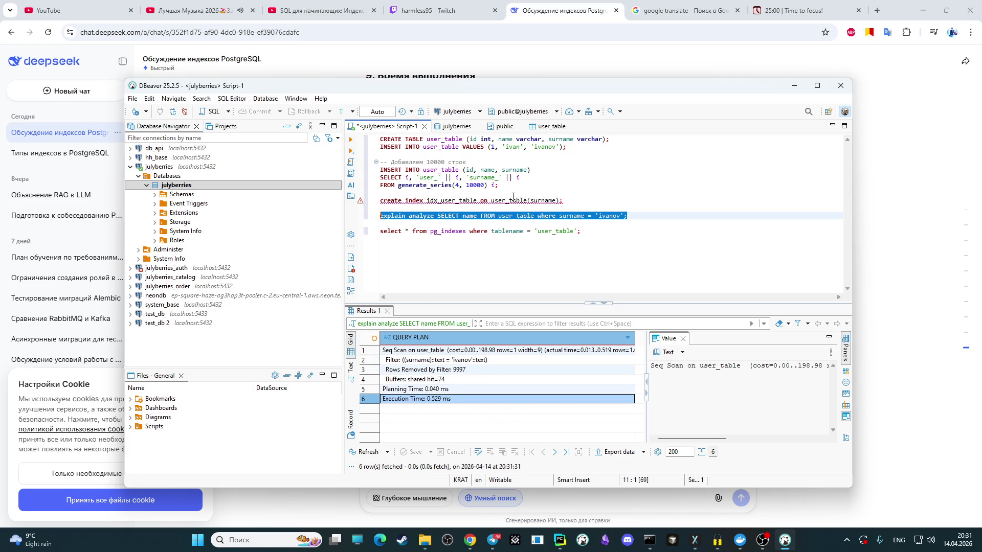
pyautogui.moveTo(564, 200); pyautogui.dragTo(370, 204)
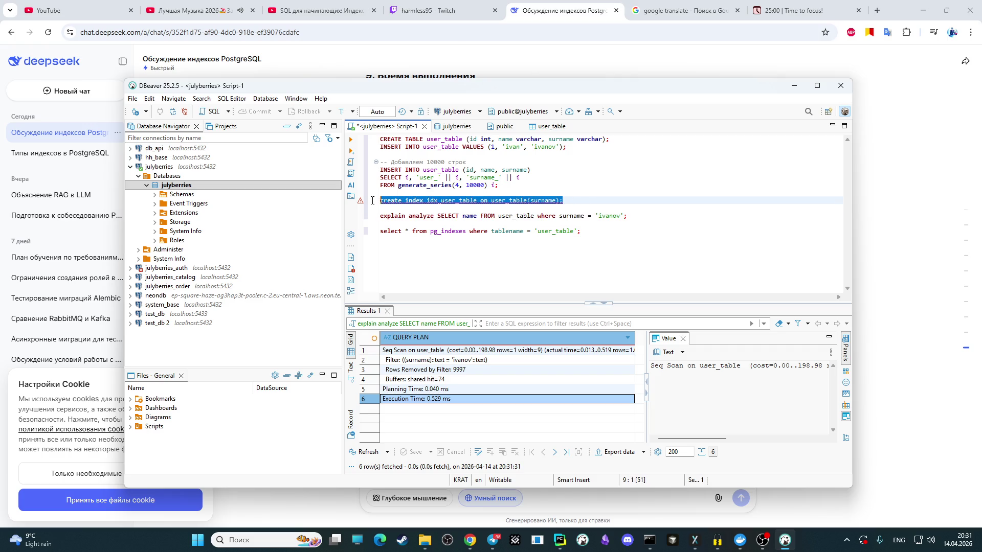
# Step: Run CREATE INDEX, hit the 'already exists' error, and rename it to idx_user_table_surname
pyautogui.click(352, 142)
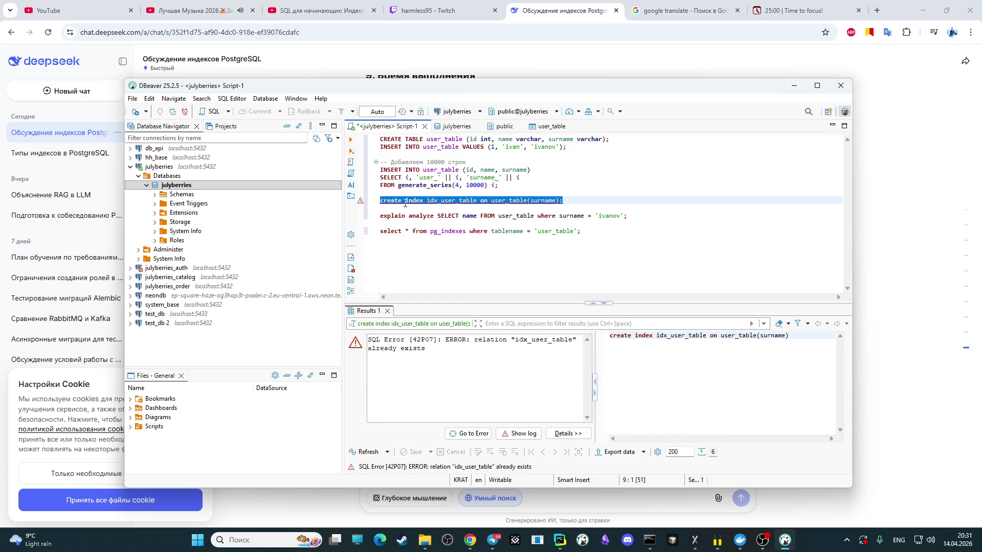
pyautogui.click(477, 232)
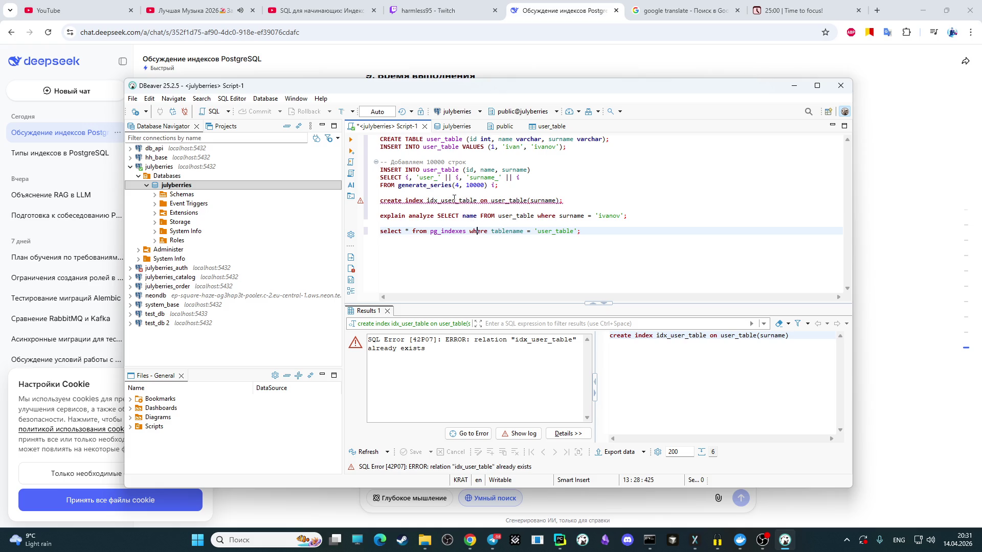
pyautogui.click(476, 200)
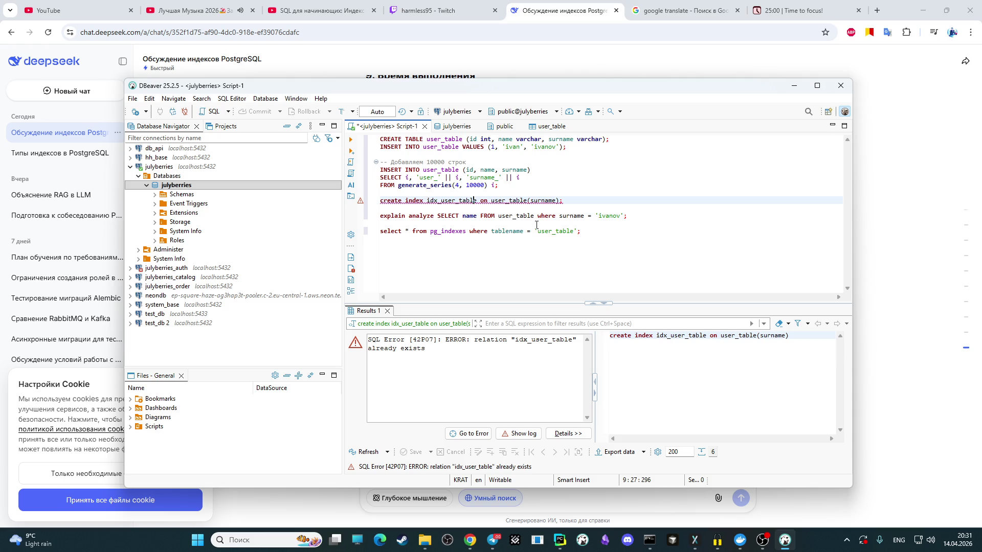
pyautogui.write('_')
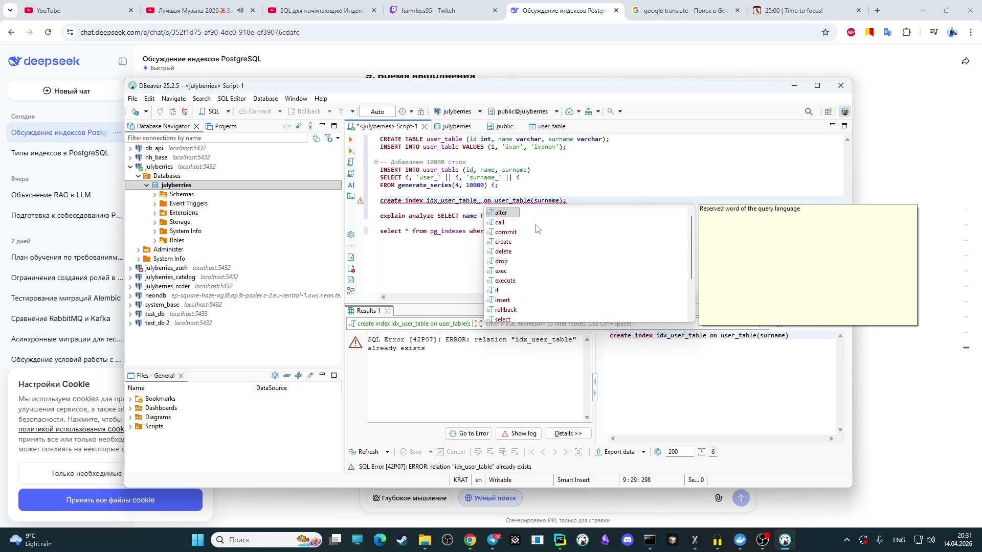
pyautogui.write('surname')
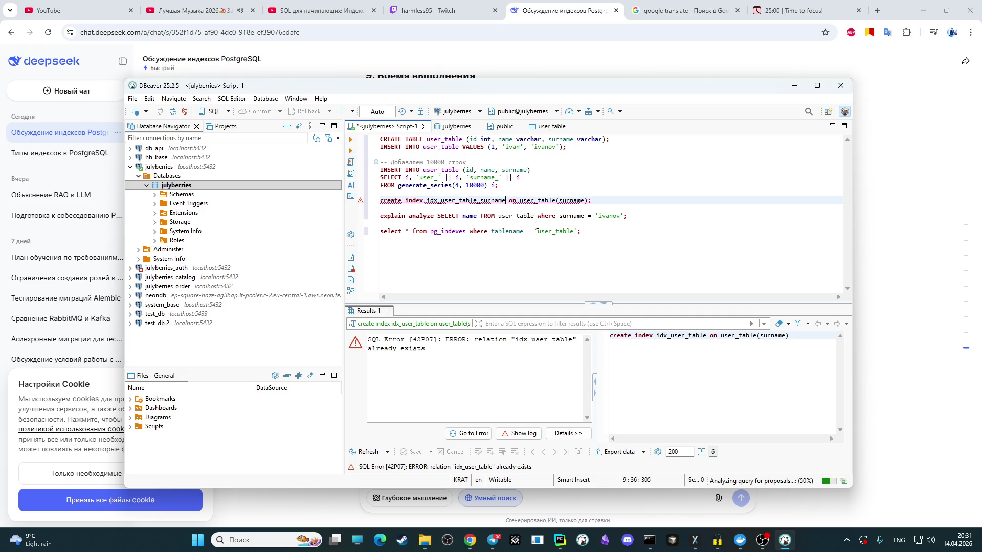
pyautogui.click(447, 230)
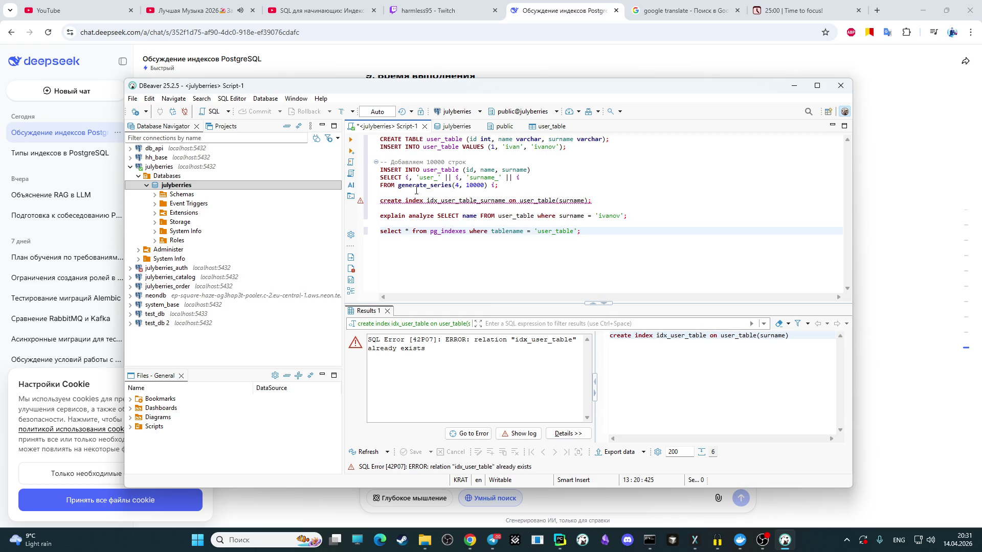
# Step: Create idx_user_table_surname and run the 'ivanov' EXPLAIN ANALYZE against it
pyautogui.moveTo(607, 205); pyautogui.dragTo(376, 202)
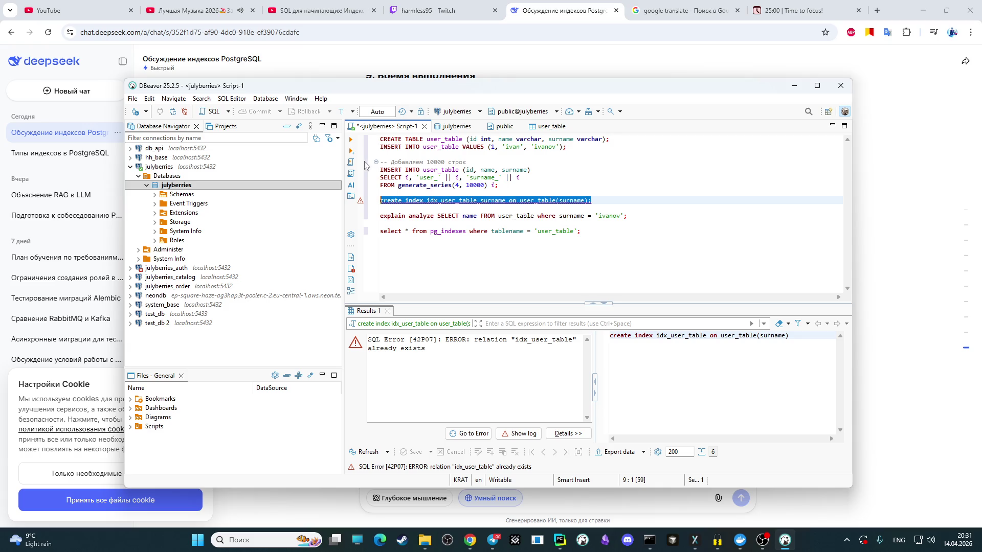
pyautogui.click(351, 140)
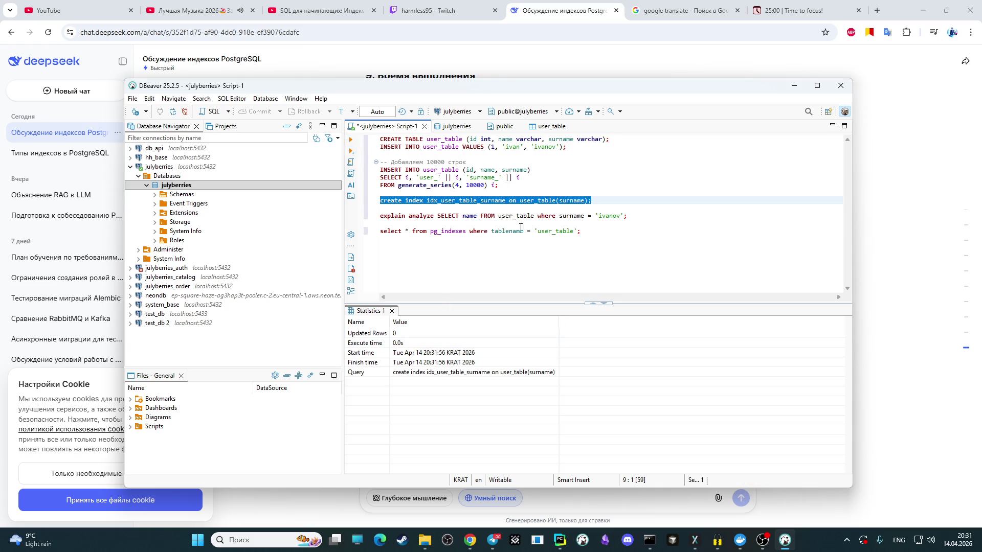
pyautogui.moveTo(633, 218); pyautogui.dragTo(378, 216)
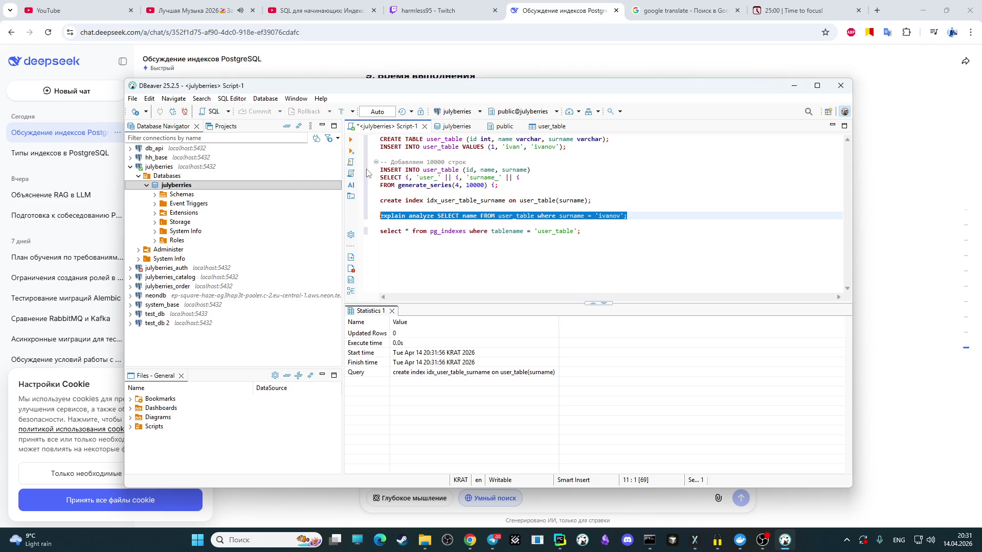
pyautogui.click(351, 140)
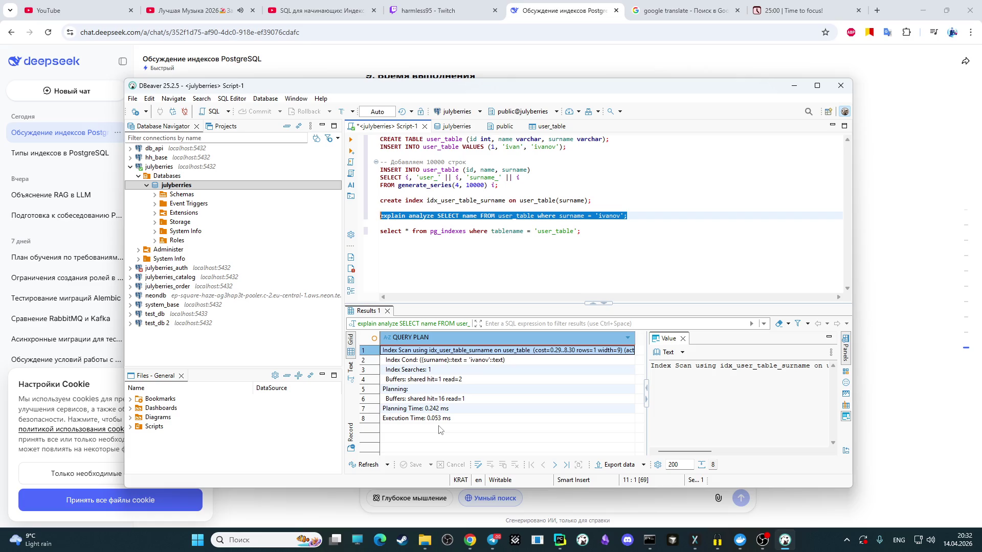
# Step: Rerun the 'ivanov' plan, now an Index Scan on idx_user_table_surname at 0.031 ms
pyautogui.click(351, 140)
pyautogui.click(351, 142)
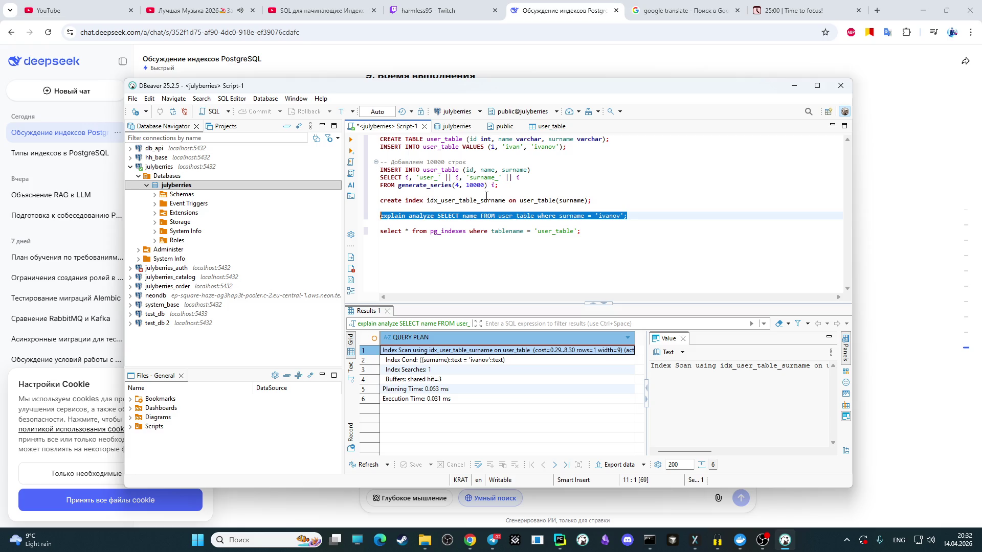
pyautogui.click(540, 230)
# Step: Change the filter to id = 1 and run EXPLAIN ANALYZE, getting an eight-row Seq Scan plan
pyautogui.doubleClick(571, 215)
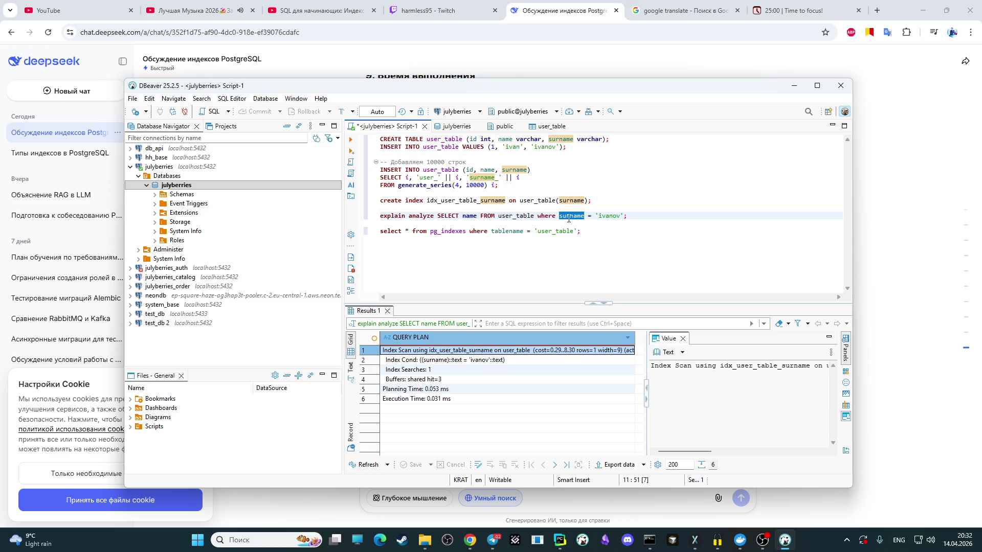
pyautogui.write('id')
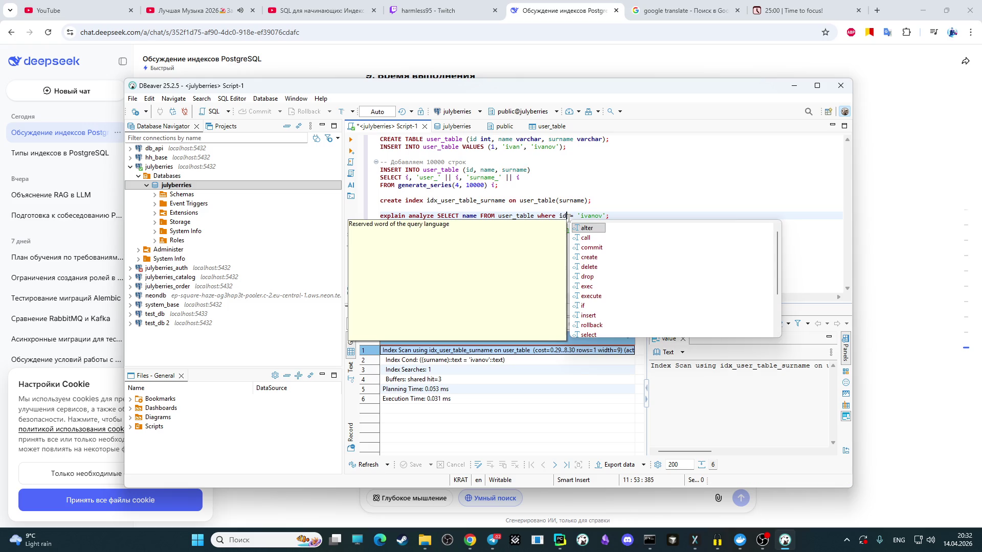
pyautogui.click(605, 215)
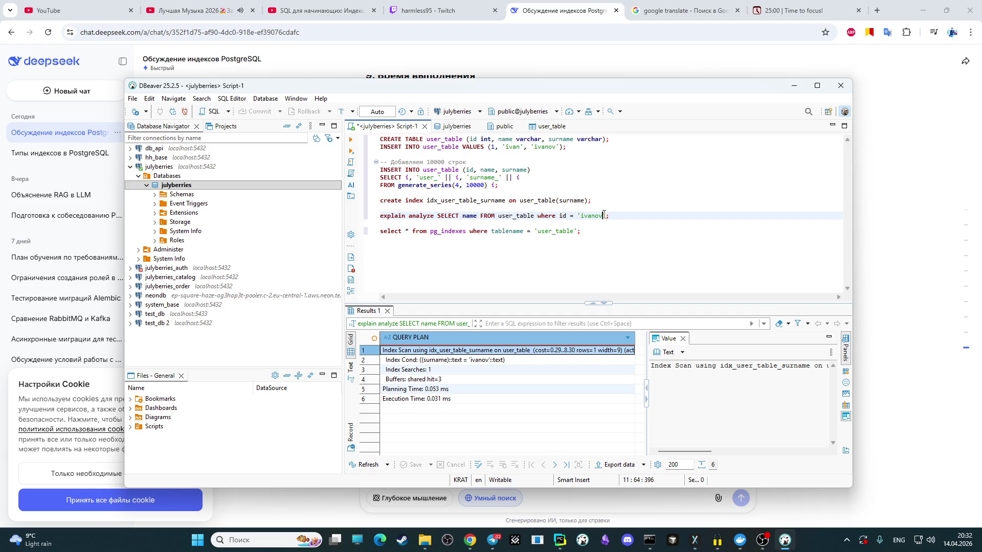
pyautogui.moveTo(604, 216)
pyautogui.mouseDown()
pyautogui.moveTo(574, 217)
pyautogui.moveTo(584, 220)
pyautogui.mouseUp()
pyautogui.write('1')
pyautogui.click(470, 231)
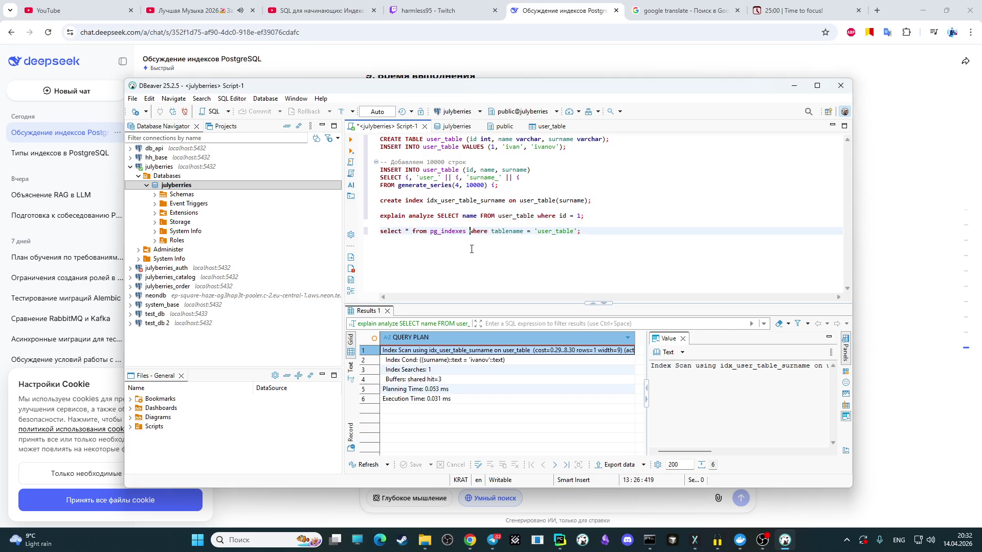
pyautogui.moveTo(582, 216); pyautogui.dragTo(379, 215)
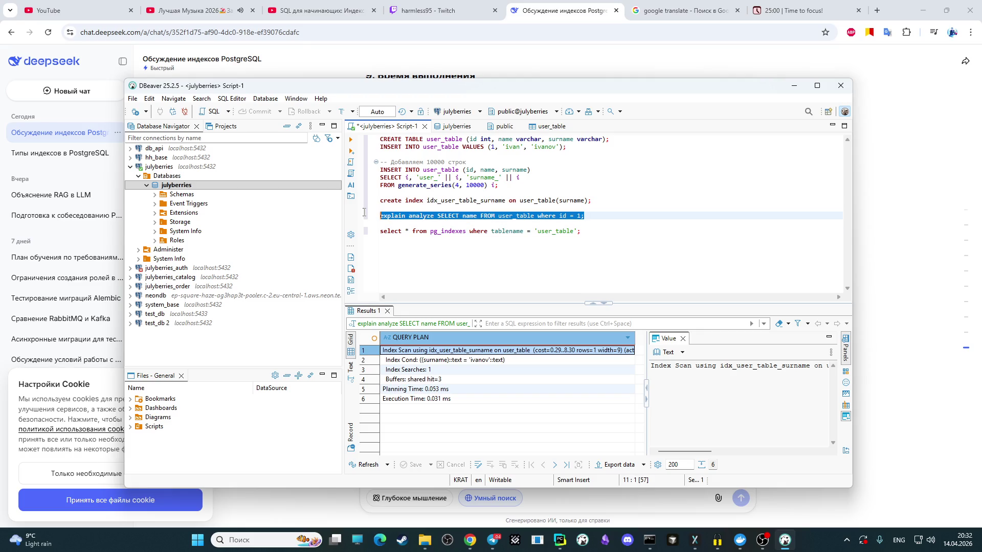
pyautogui.click(350, 141)
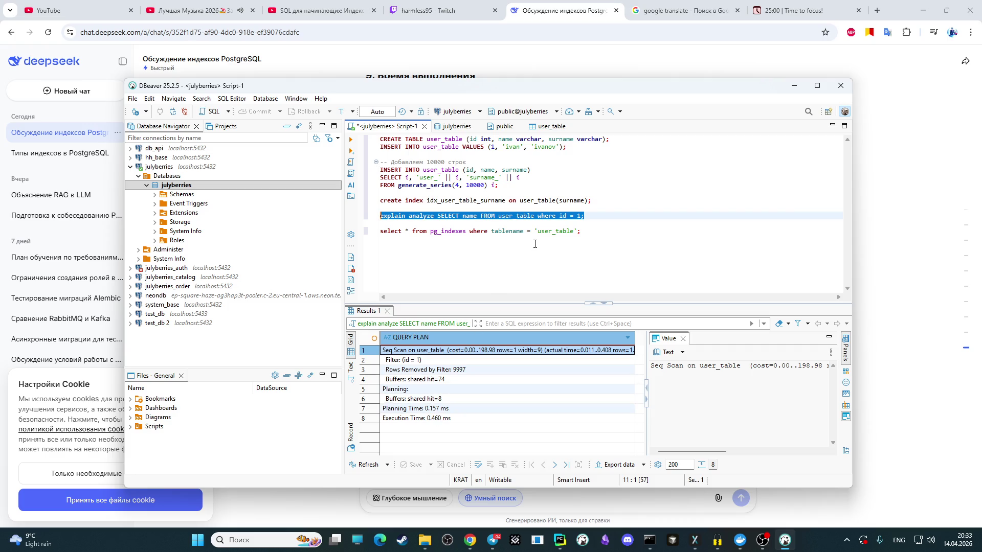
pyautogui.click(603, 229)
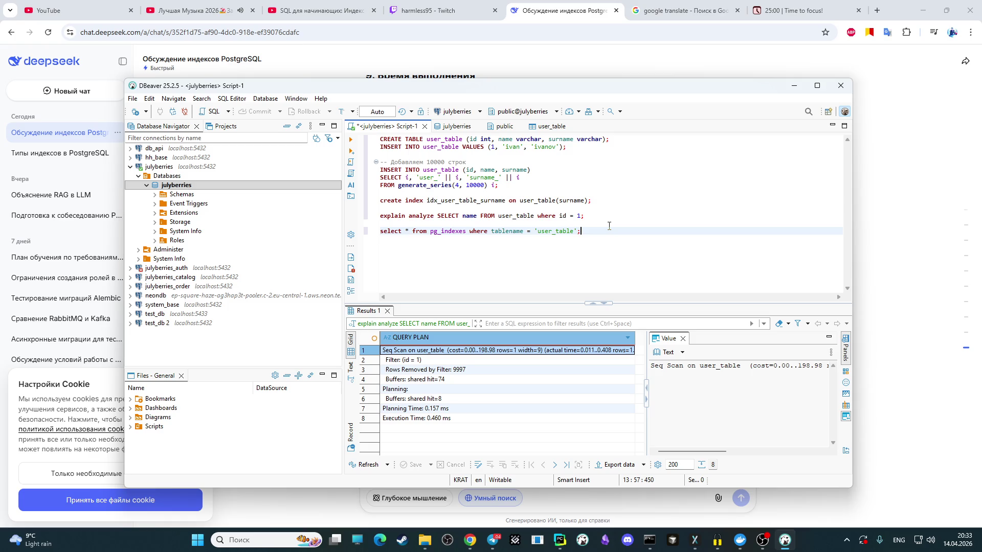
# Step: Rename the index idx_user_table_surname_id with include id=1 and run it, raising a syntax error
pyautogui.click(588, 200)
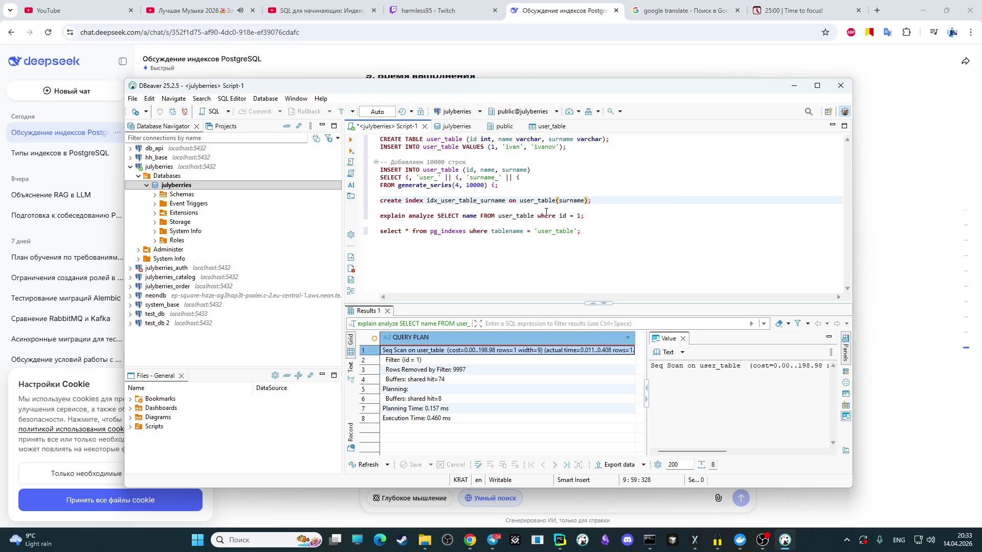
pyautogui.click(503, 200)
pyautogui.write('_id')
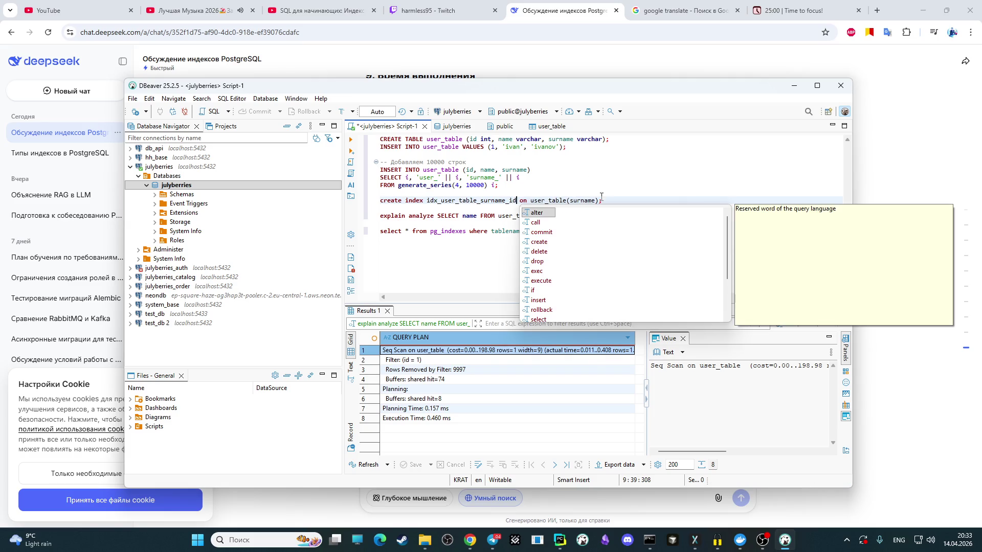
pyautogui.click(602, 199)
pyautogui.write('IN')
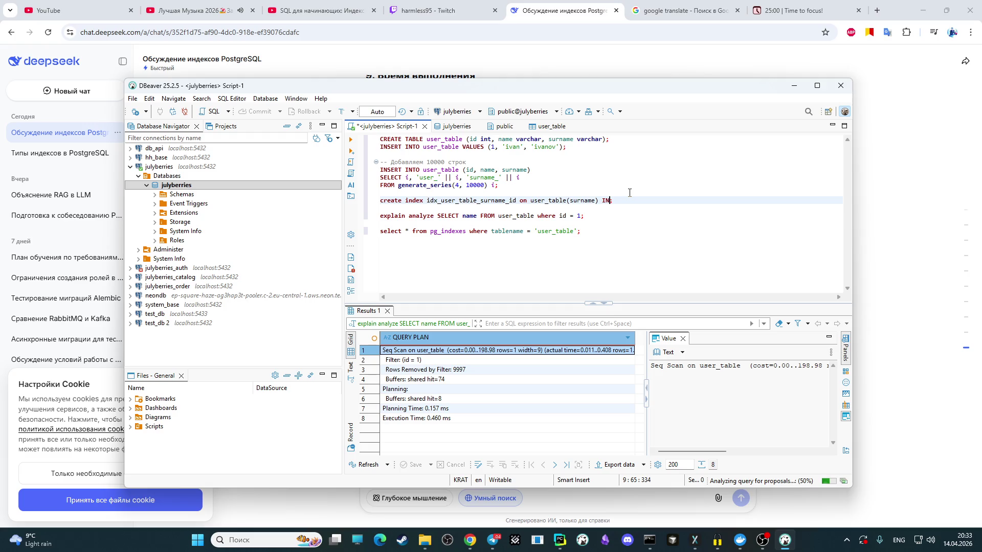
pyautogui.write('CLUDE')
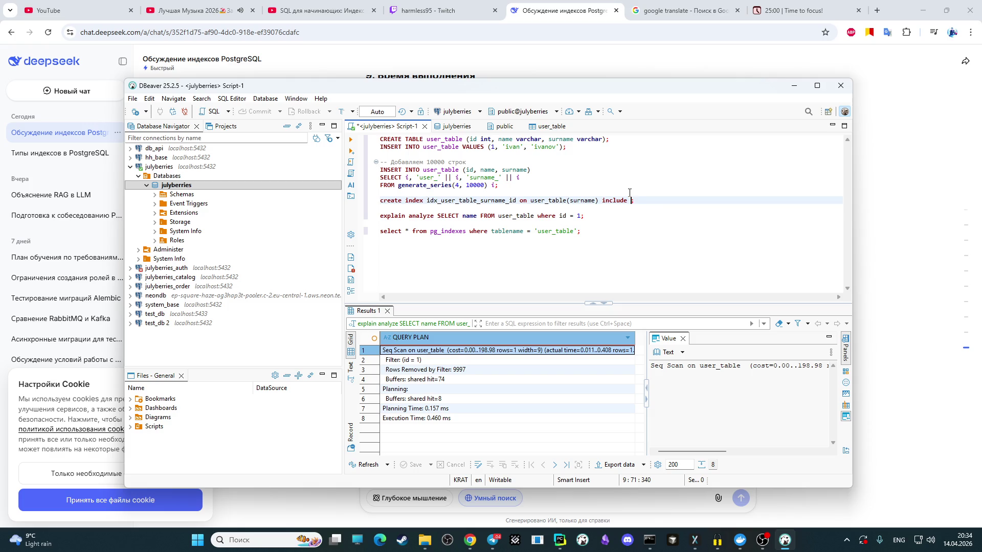
pyautogui.write('id')
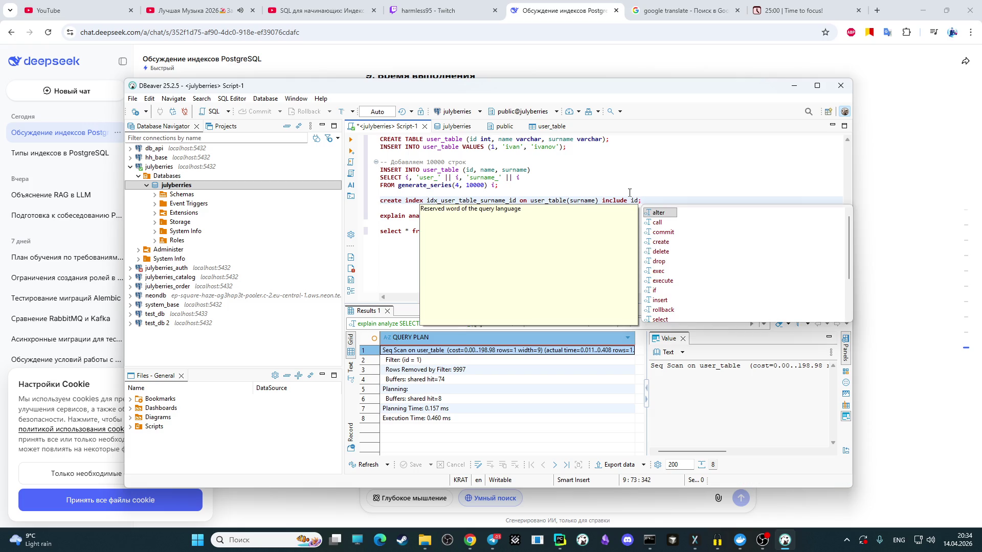
pyautogui.write('=')
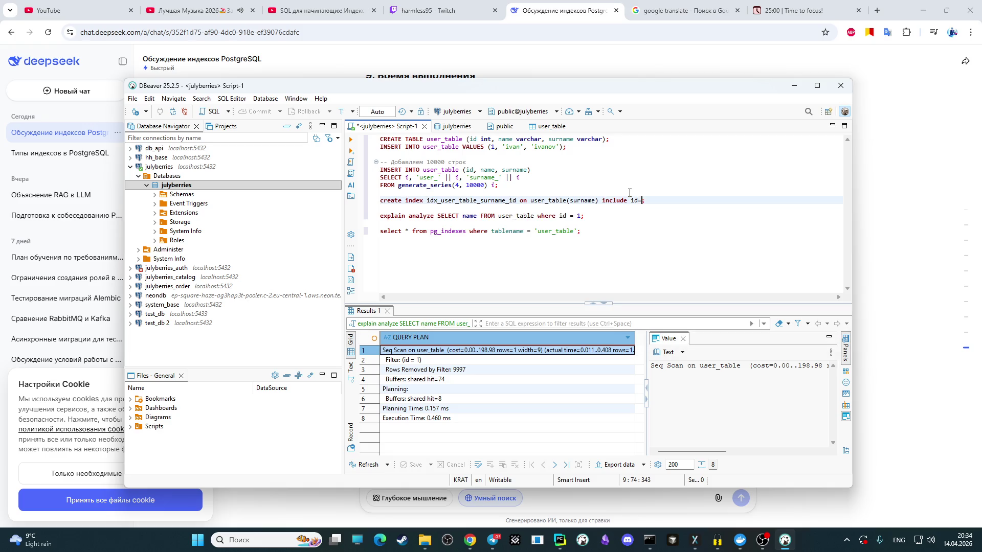
pyautogui.write('1')
pyautogui.click(666, 232)
pyautogui.moveTo(658, 201)
pyautogui.mouseDown()
pyautogui.moveTo(353, 208)
pyautogui.moveTo(362, 201)
pyautogui.mouseUp()
pyautogui.hotkey('ctrl', 'c')
pyautogui.click(351, 141)
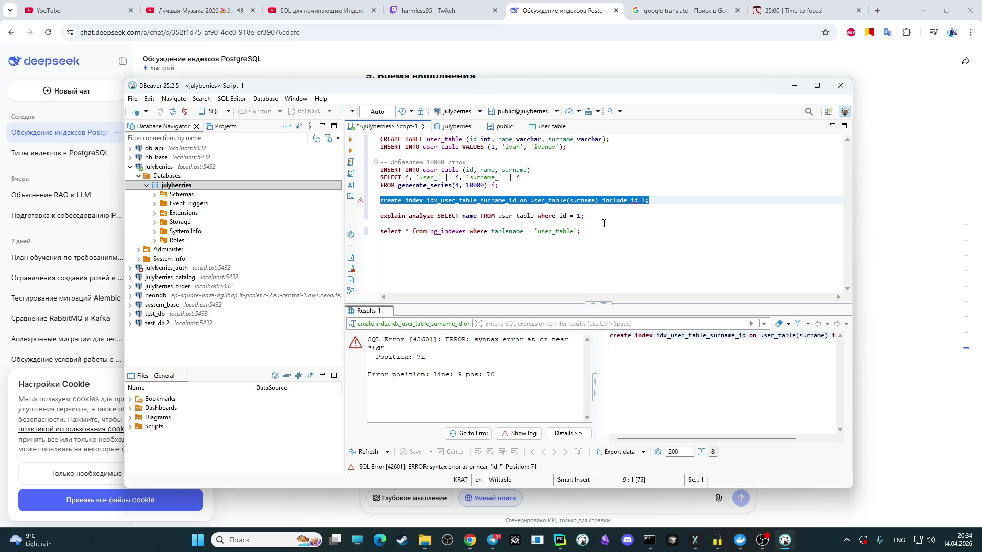
# Step: Paste the failing CREATE INDEX command into DeepSeek and send it for a syntax explanation
pyautogui.click(884, 305)
pyautogui.click(486, 465)
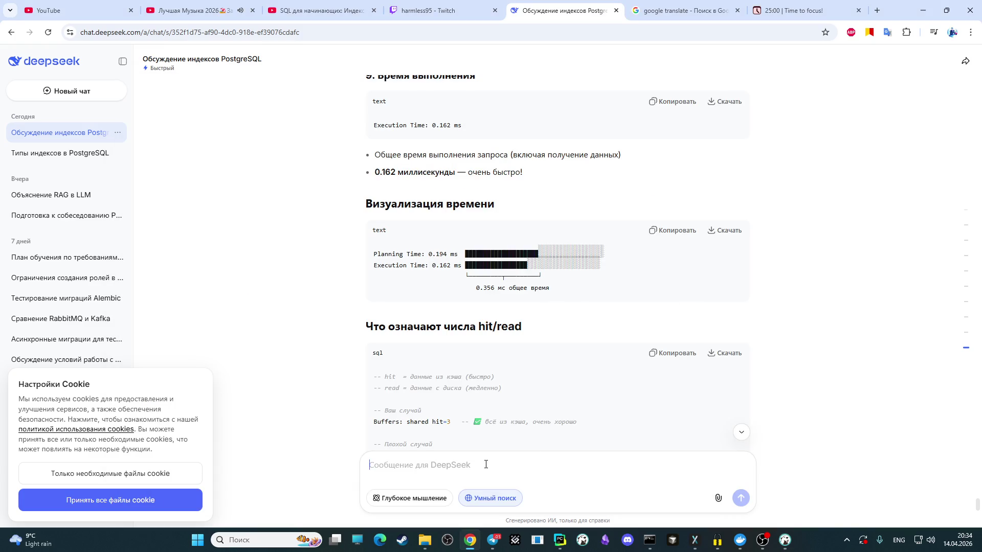
pyautogui.hotkey('ctrl', 'v')
pyautogui.press('Return')
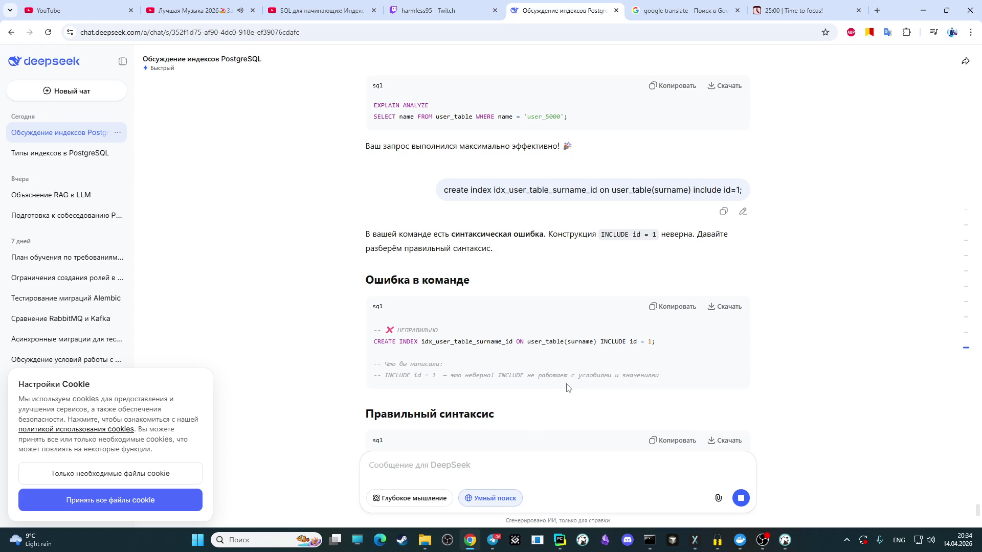
pyautogui.scroll(-1, 566, 388)
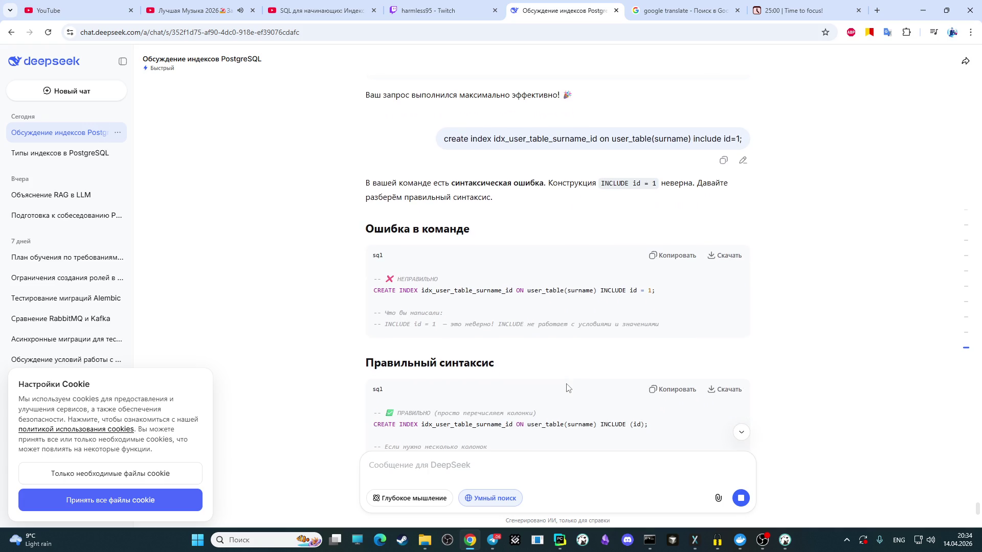
pyautogui.scroll(-1, 566, 387)
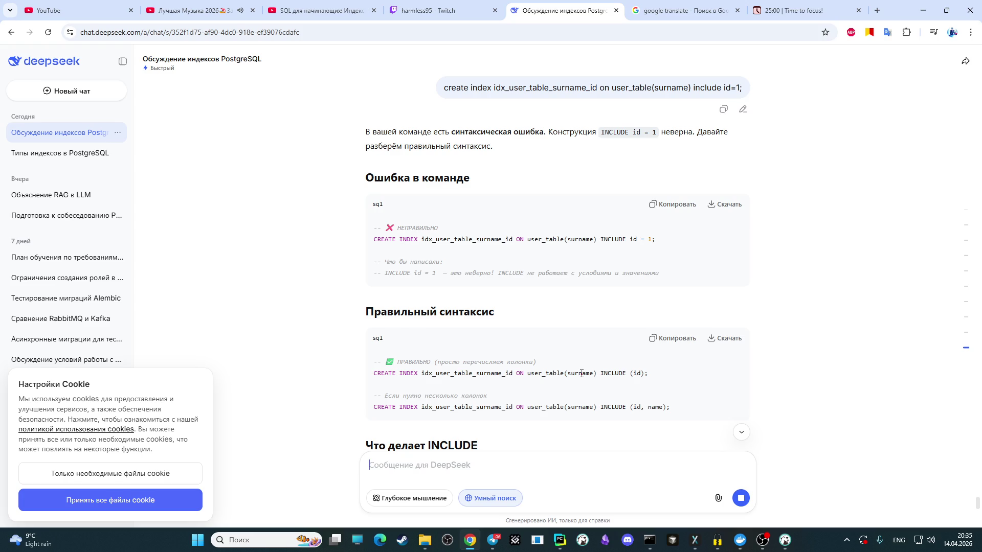
pyautogui.scroll(-1, 582, 373)
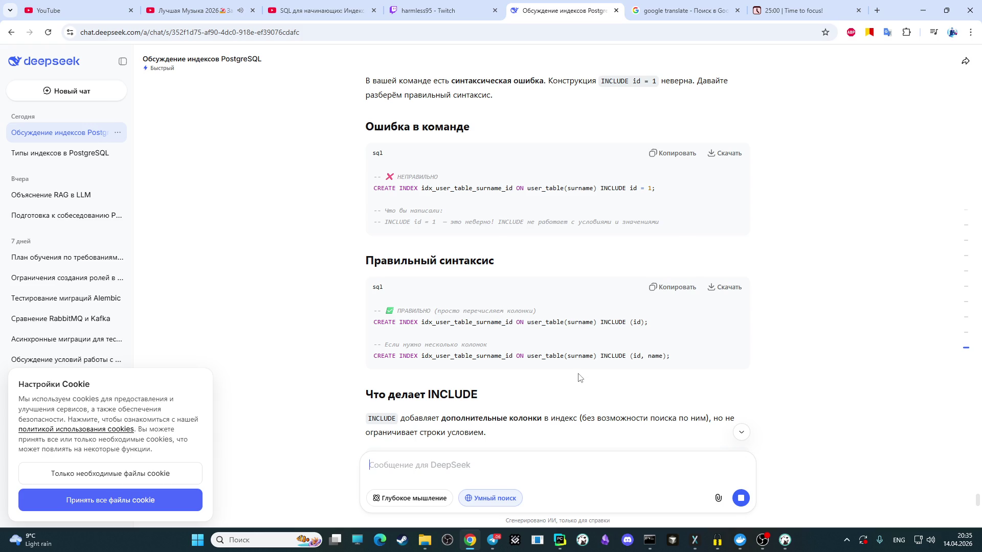
pyautogui.scroll(-1, 579, 378)
pyautogui.scroll(-1, 579, 378)
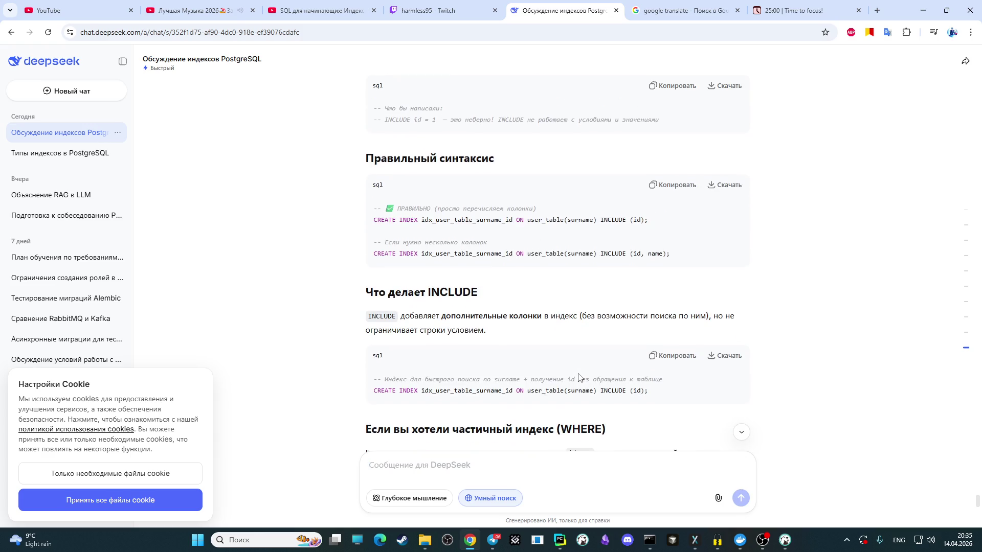
pyautogui.scroll(-1, 579, 377)
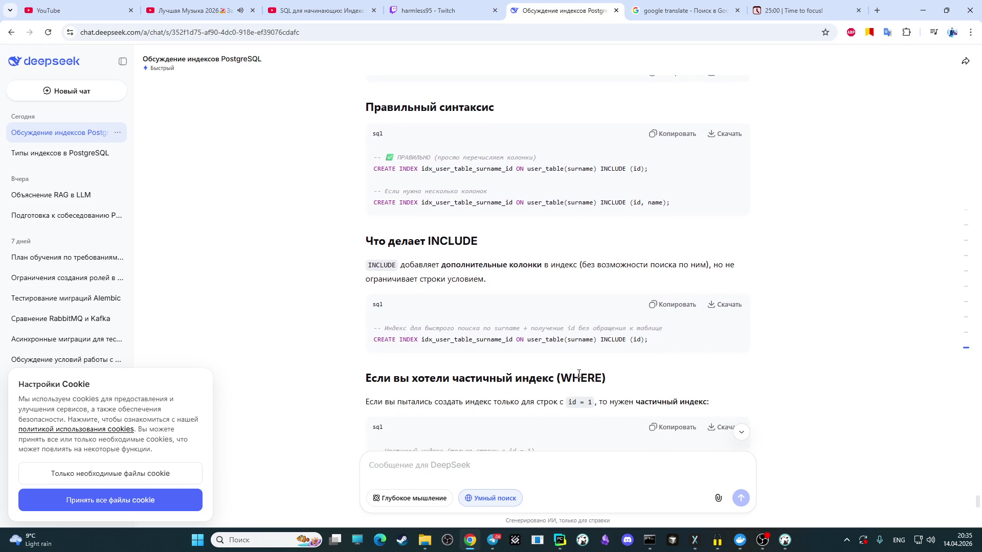
pyautogui.scroll(-2, 579, 378)
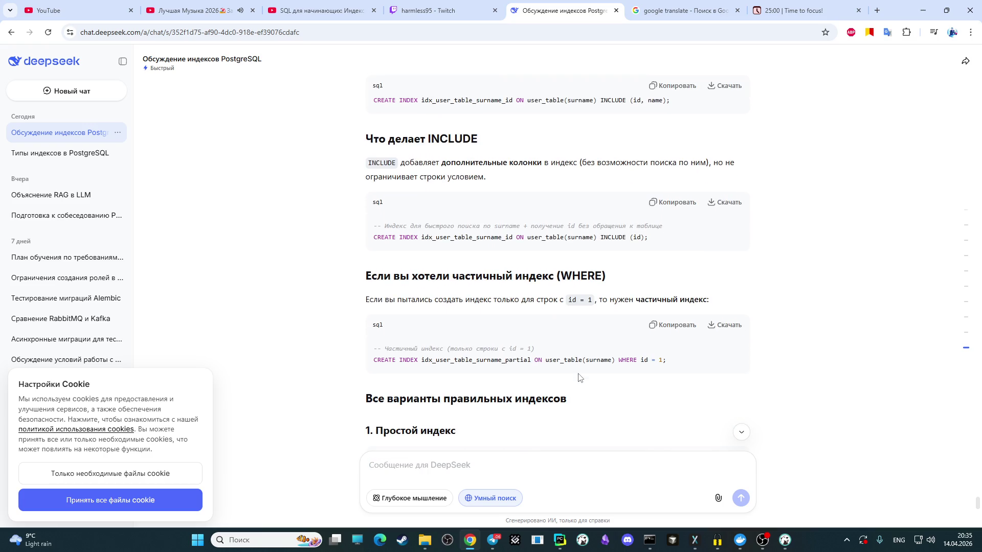
pyautogui.scroll(-2, 579, 378)
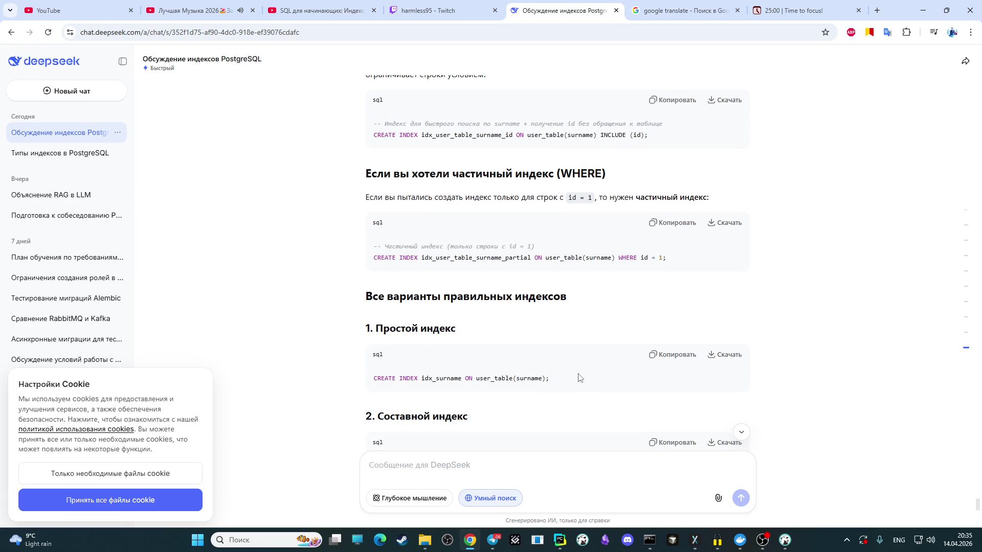
pyautogui.scroll(1, 579, 377)
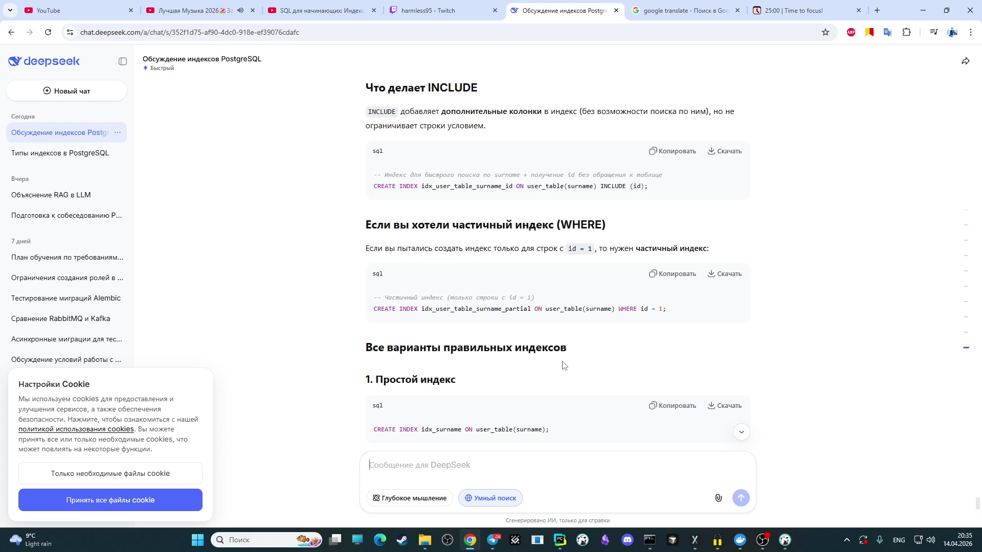
pyautogui.scroll(-3, 562, 365)
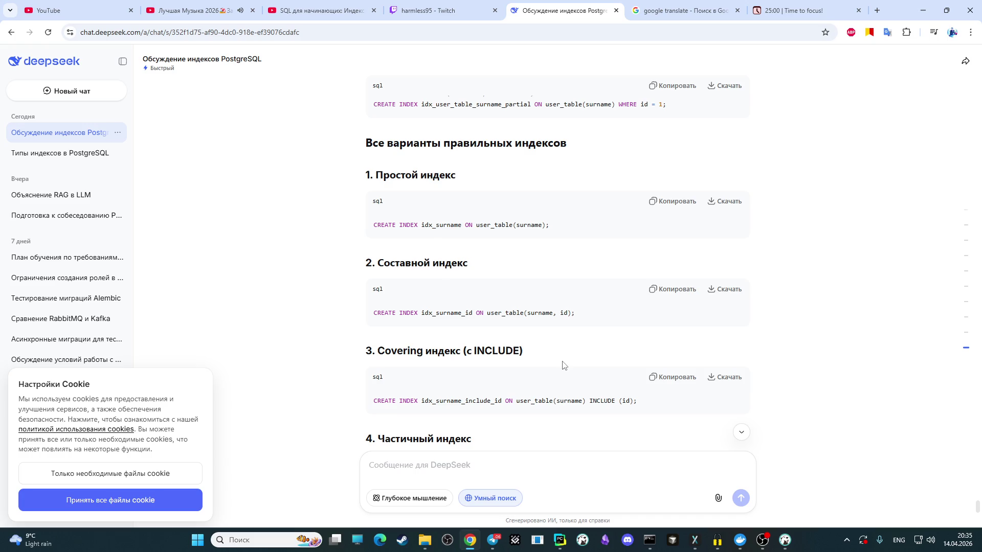
pyautogui.scroll(-3, 563, 365)
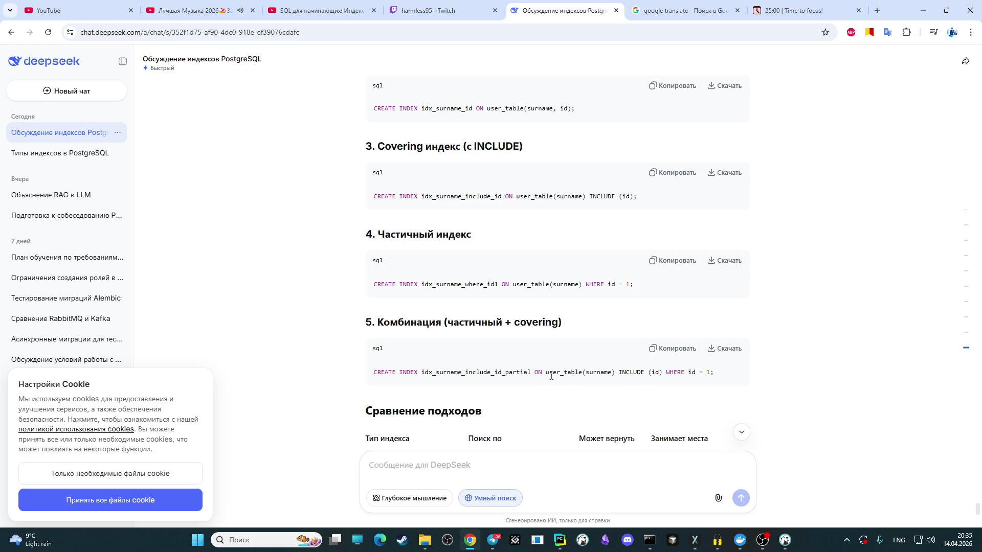
# Step: Back in DBeaver, delete the faulty id=1 after INCLUDE in the index statement
pyautogui.click(784, 540)
pyautogui.click(642, 217)
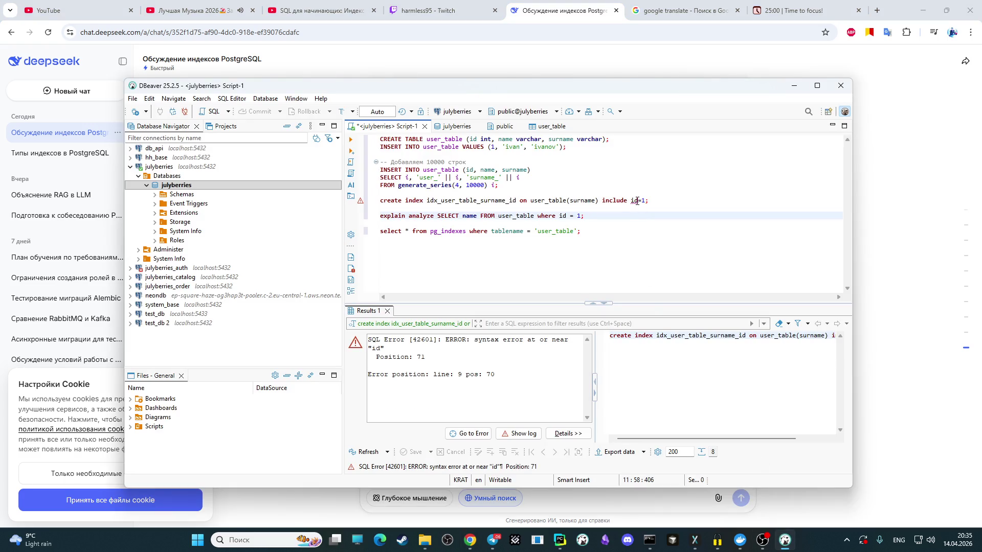
pyautogui.moveTo(609, 93); pyautogui.dragTo(589, 127)
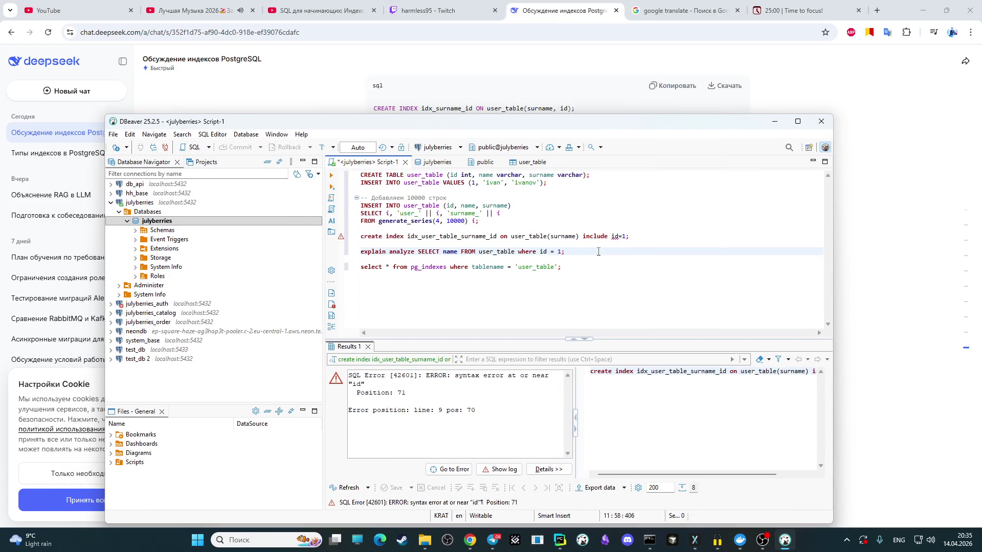
pyautogui.click(626, 237)
pyautogui.press('BackSpace')
pyautogui.press('BackSpace')
pyautogui.press('BackSpace')
pyautogui.press('BackSpace')
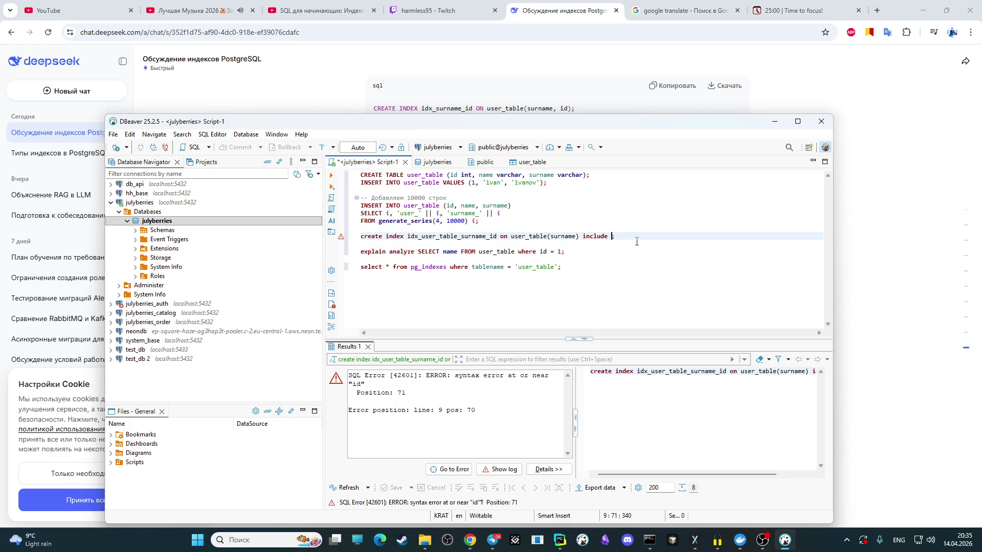
pyautogui.write('(')
pyautogui.write('id')
pyautogui.write(') u')
pyautogui.write('HEE')
pyautogui.press('BackSpace')
pyautogui.write('RE ')
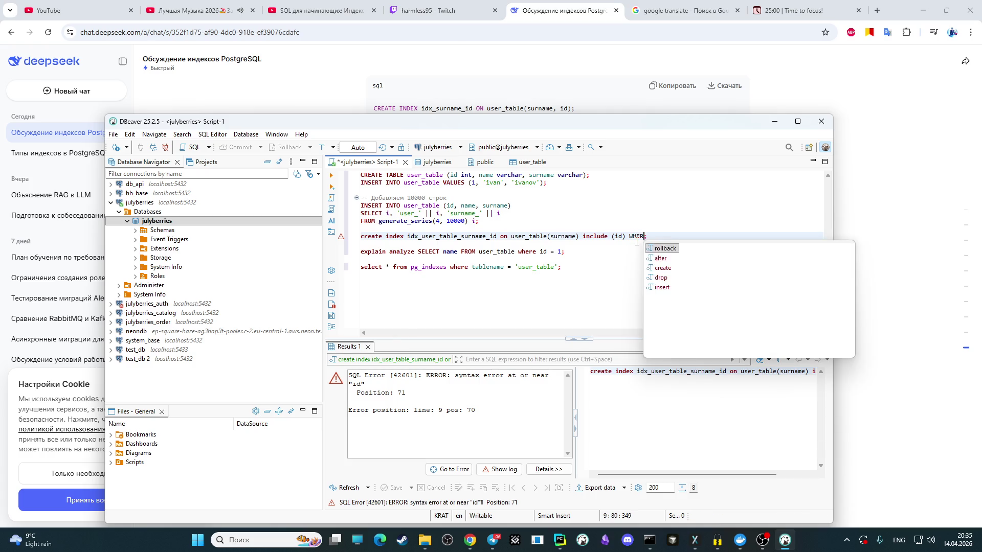
pyautogui.write('id')
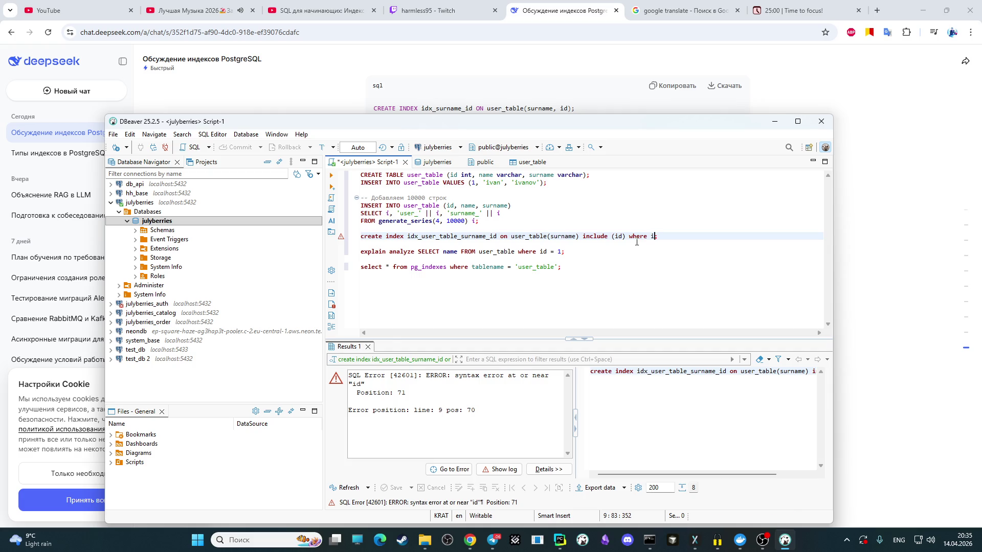
pyautogui.write('=1')
# Step: Complete the index as include (id) where id=1 and create it successfully
pyautogui.hotkey('ctrl', 'Return')
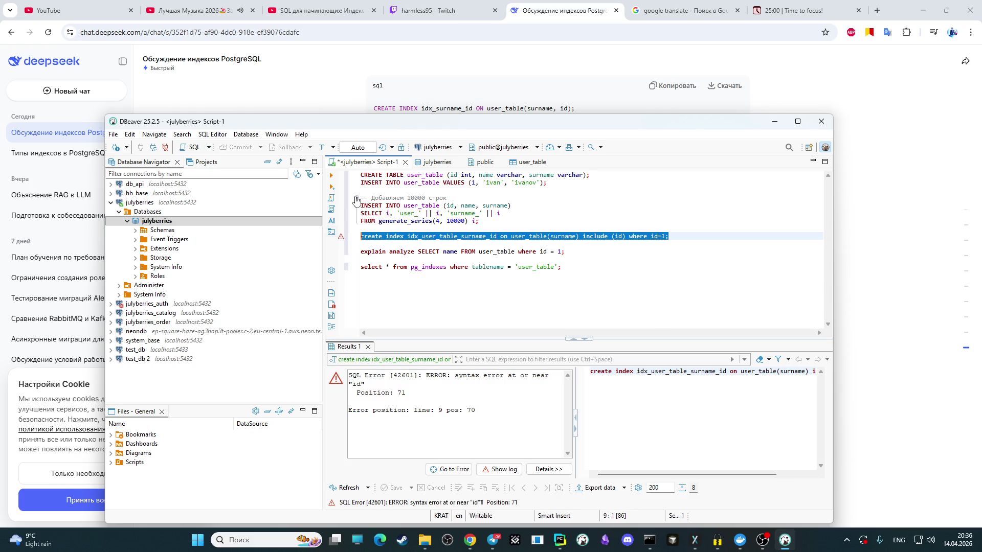
pyautogui.click(330, 175)
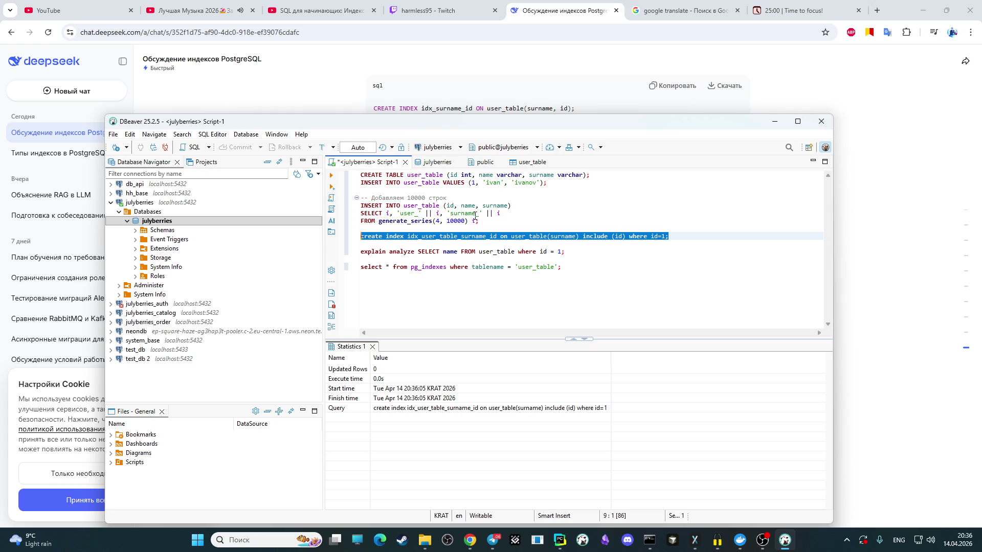
pyautogui.moveTo(515, 123); pyautogui.dragTo(517, 91)
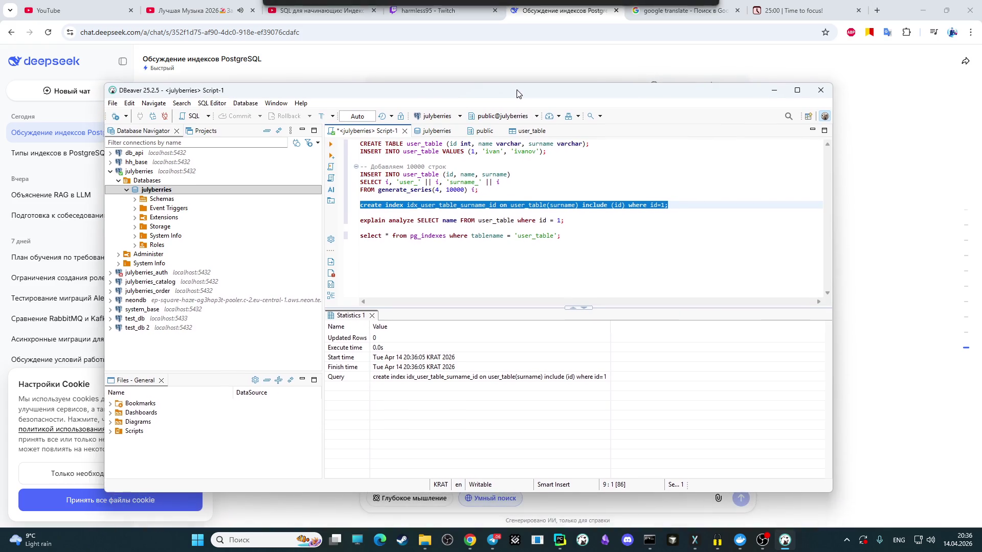
# Step: Run EXPLAIN ANALYZE for id 1, then for id 2, comparing Index Scan against Seq Scan plans
pyautogui.moveTo(575, 221); pyautogui.dragTo(358, 221)
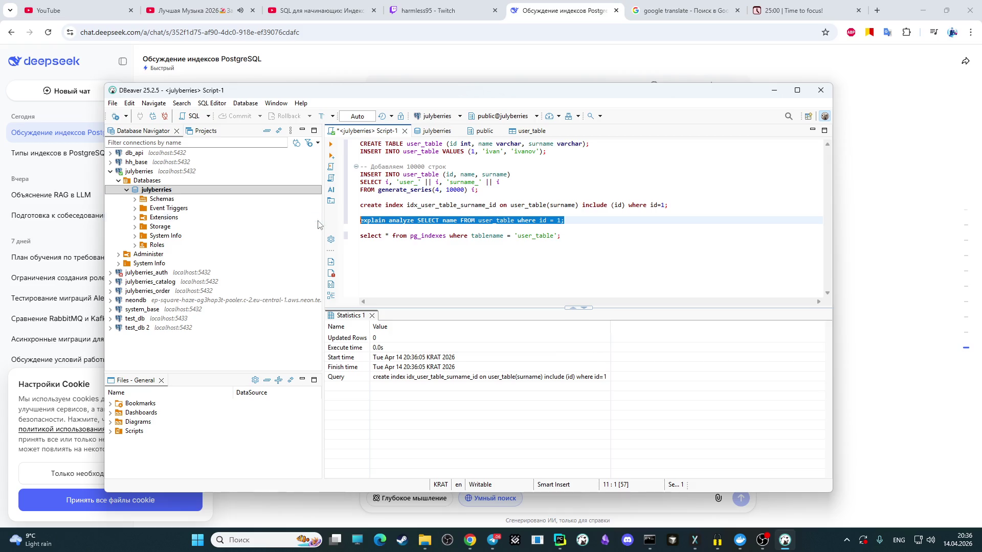
pyautogui.click(330, 144)
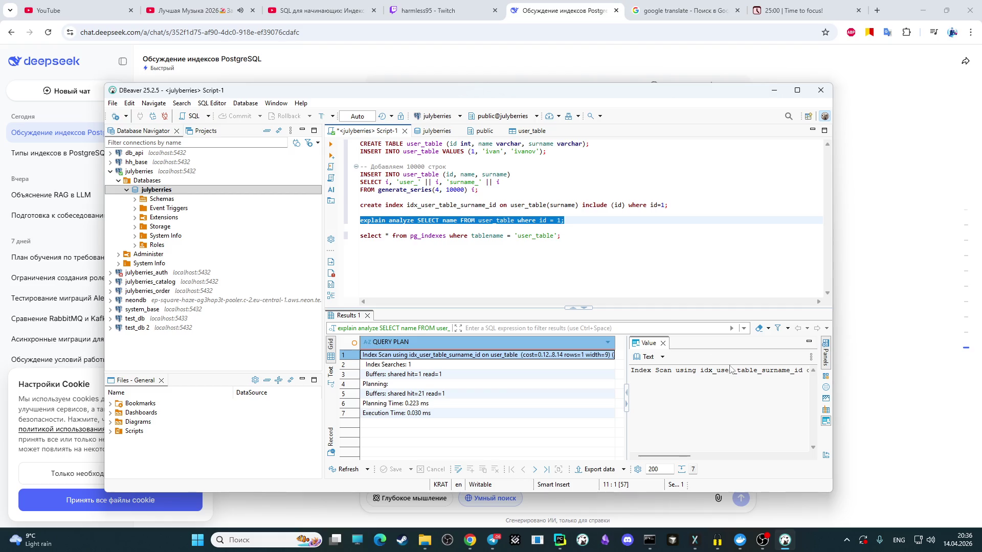
pyautogui.click(558, 220)
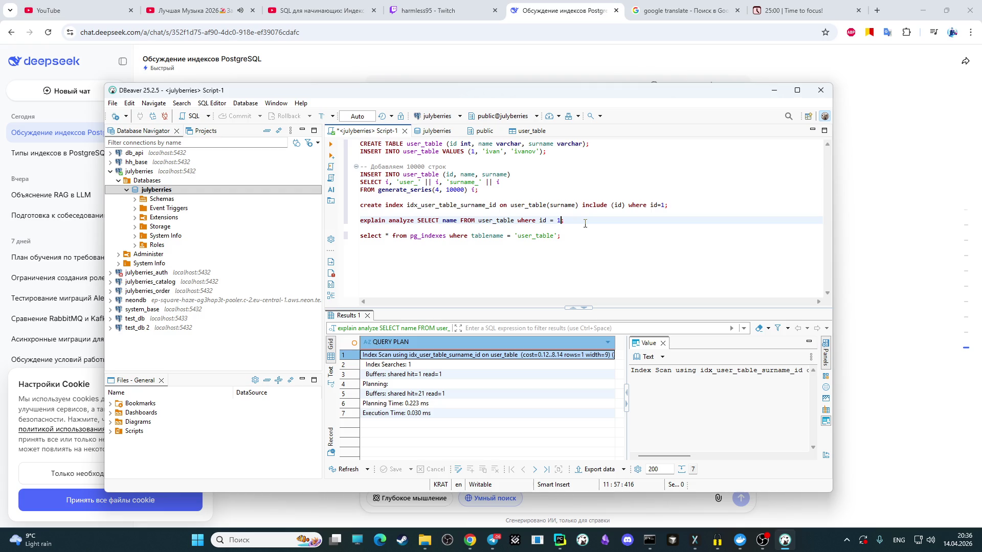
pyautogui.press('BackSpace')
pyautogui.write('2')
pyautogui.click(332, 145)
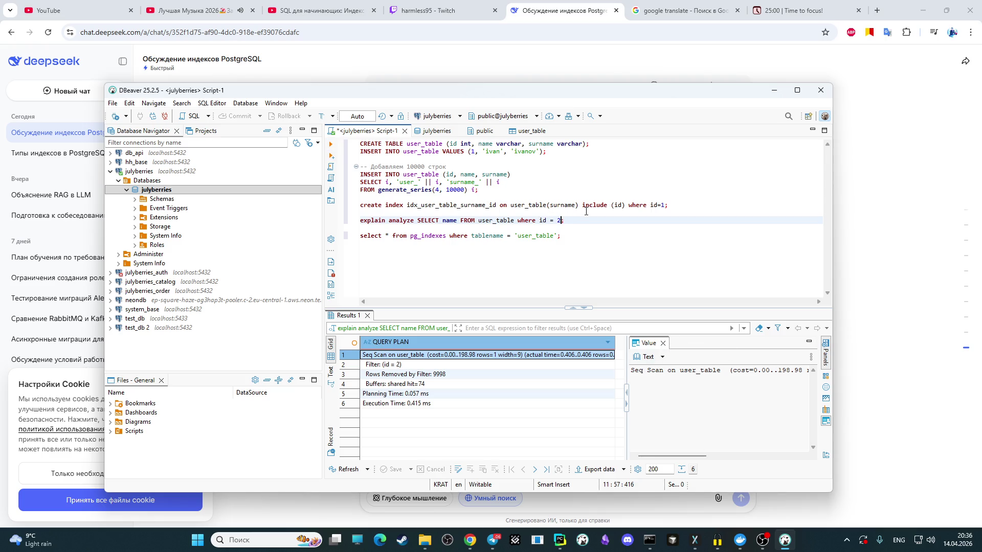
pyautogui.write('1')
pyautogui.click(332, 144)
pyautogui.click(632, 227)
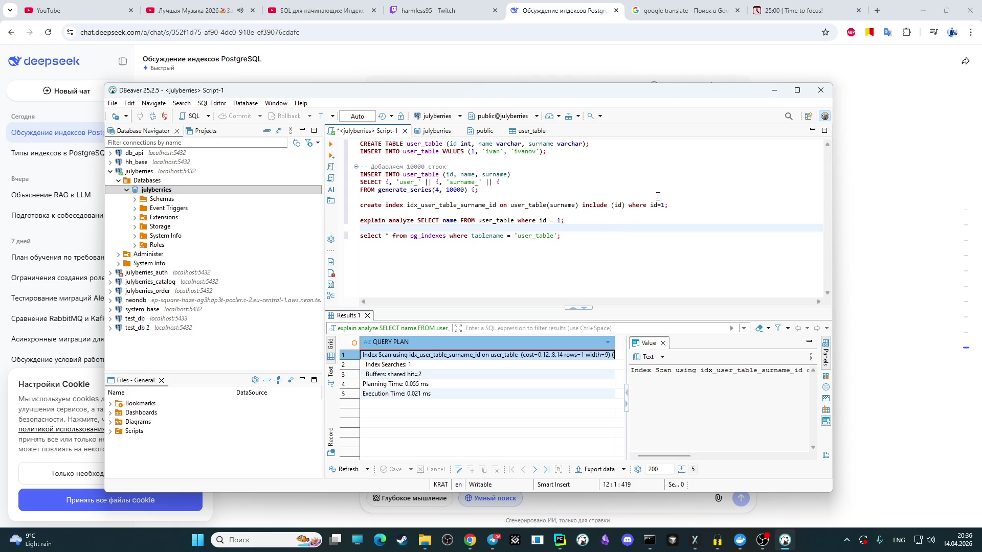
# Step: Return to the DeepSeek chat at its index-type comparison, ready to write a new message
pyautogui.click(890, 191)
pyautogui.scroll(-1, 540, 323)
pyautogui.scroll(-2, 483, 475)
pyautogui.click(483, 474)
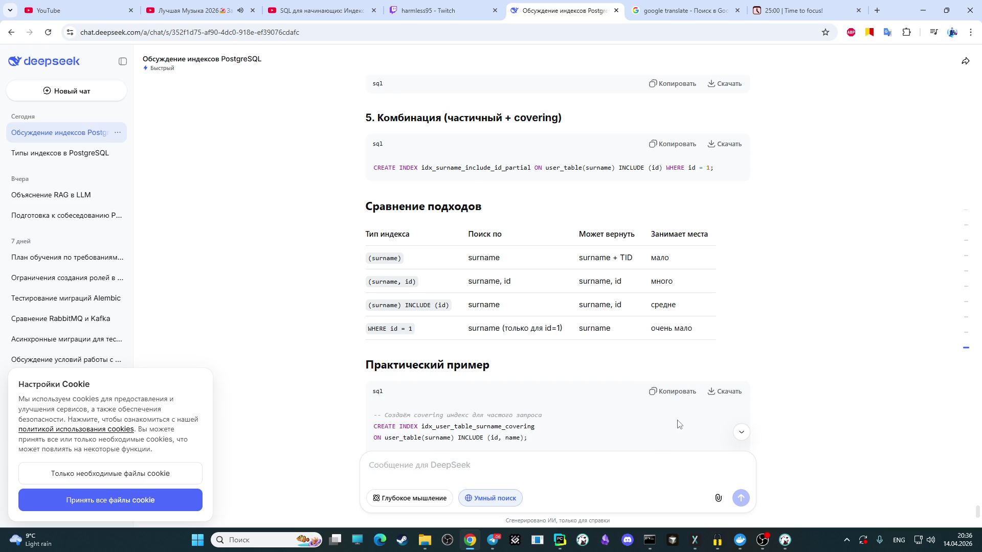
# Step: Ask DeepSeek in Russian how indexes are used in SQLAlchemy projects with Alembic migrations
pyautogui.click(763, 540)
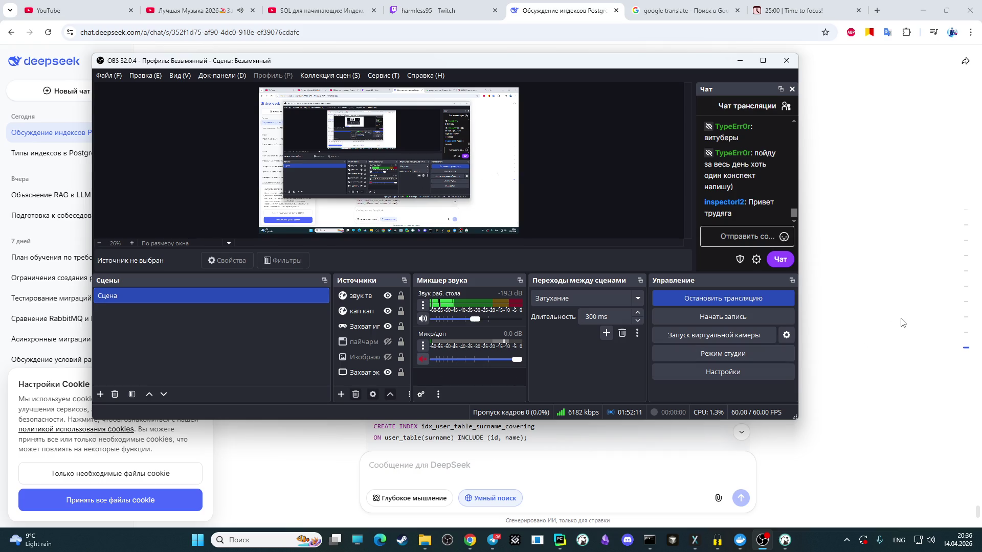
pyautogui.click(444, 437)
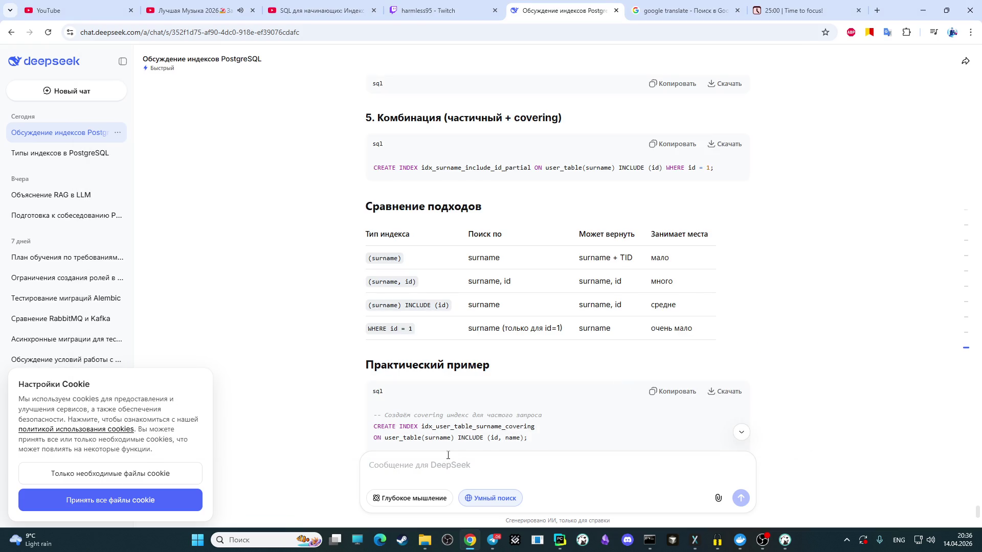
pyautogui.hotkey('alt', 'shift')
pyautogui.write('хорошонемного понял как это работает , ')
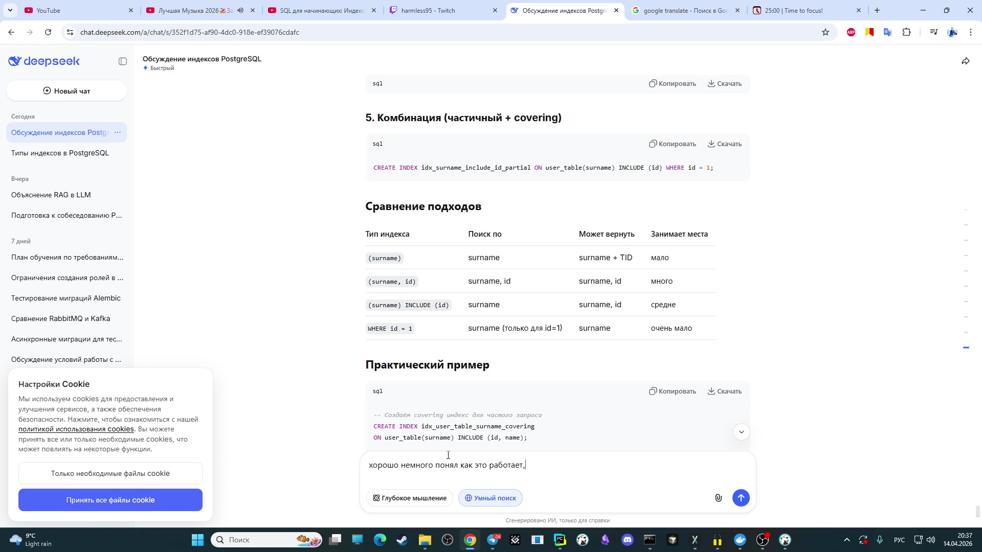
pyautogui.write('нокак')
pyautogui.write(' это используется в проектах например')
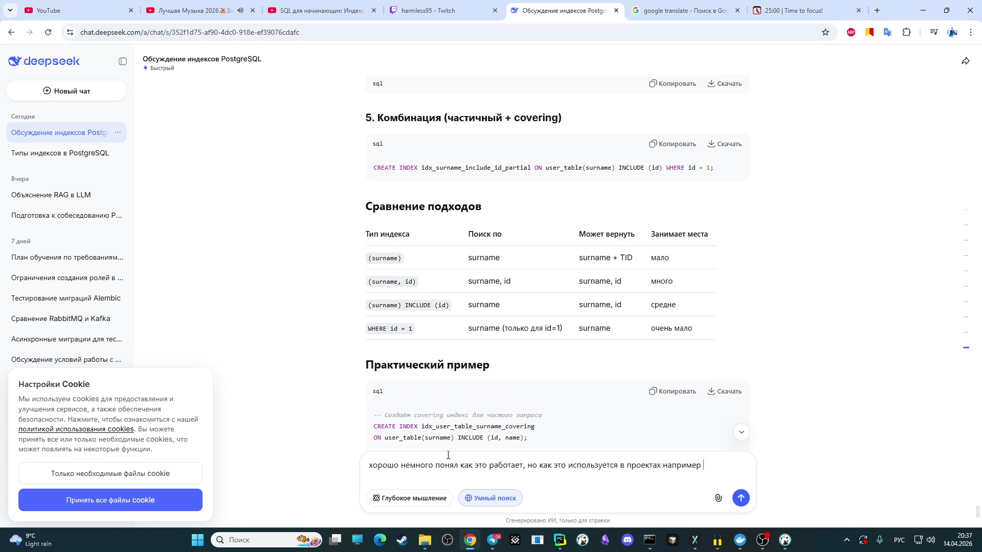
pyautogui.write(' п')
pyautogui.write('де ')
pyautogui.write('релизованно ')
pyautogui.write('через ал')
pyautogui.write('химию а')
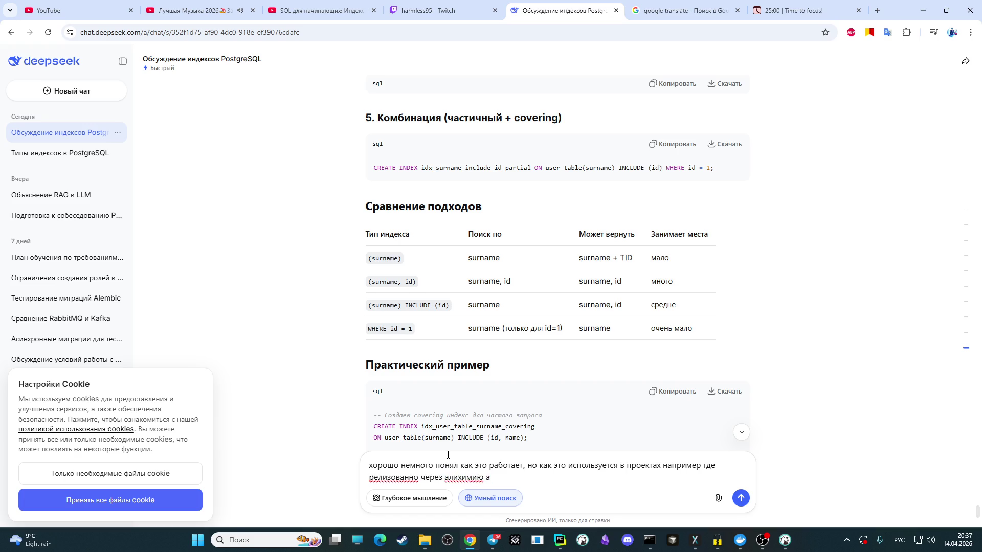
pyautogui.press('BackSpace')
pyautogui.press('BackSpace')
pyautogui.write(', а ')
pyautogui.write('таблицы создаются через миграции алембика?')
pyautogui.press('Return')
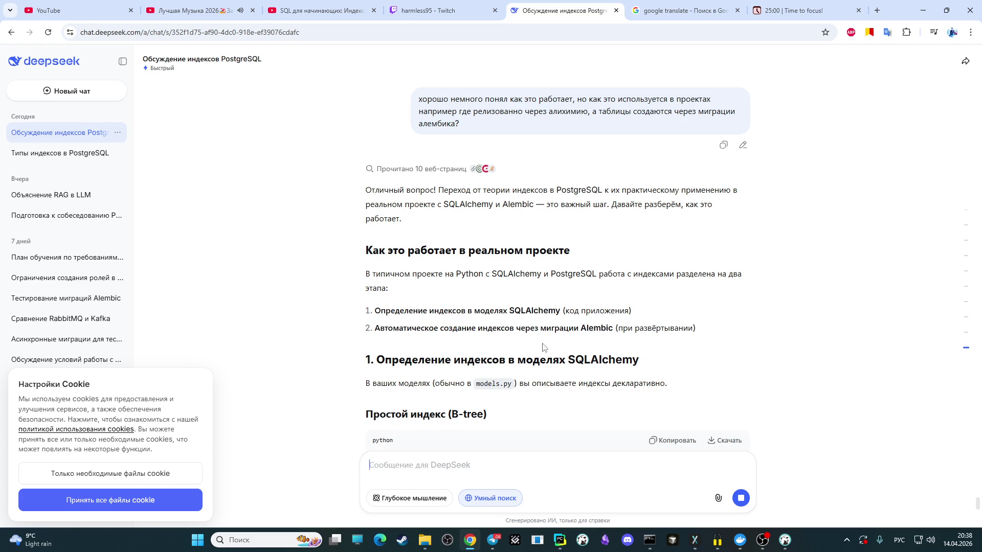
pyautogui.scroll(-1, 532, 328)
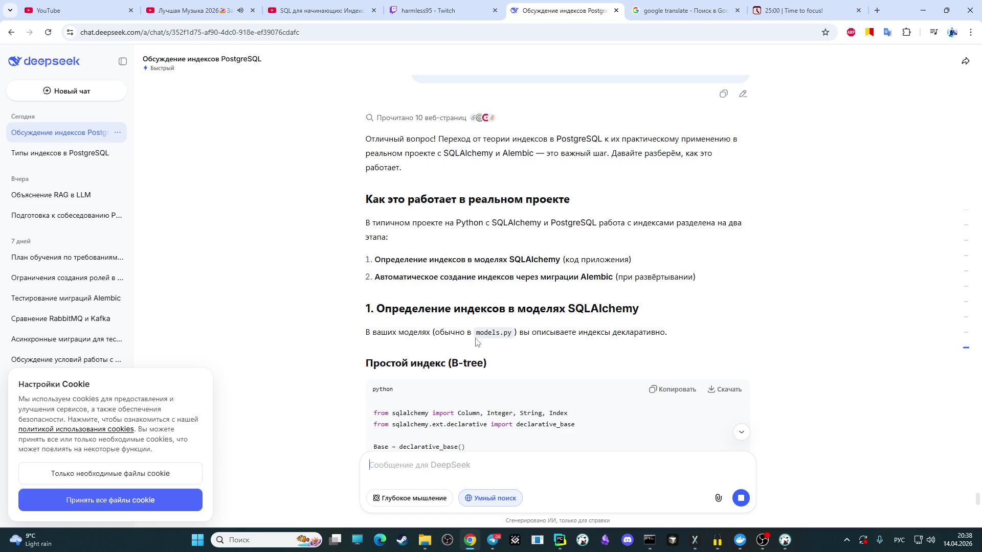
pyautogui.scroll(-1, 476, 343)
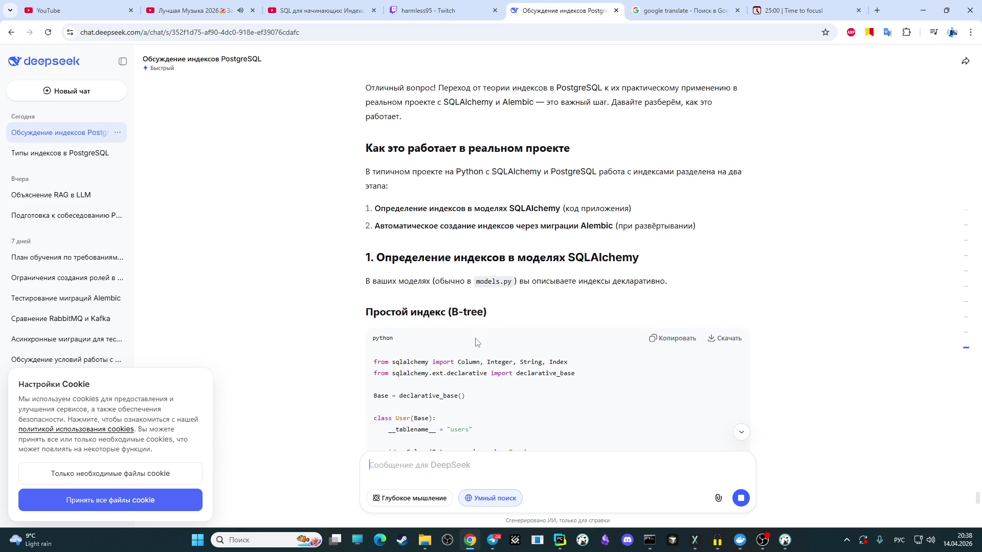
pyautogui.scroll(-1, 475, 342)
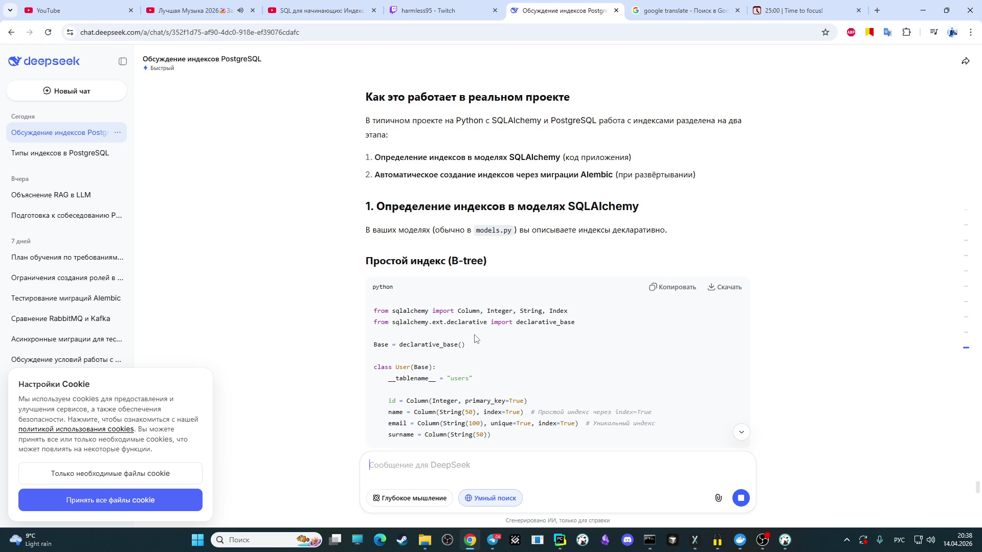
pyautogui.scroll(-1, 475, 337)
pyautogui.scroll(-1, 474, 338)
pyautogui.scroll(-1, 474, 337)
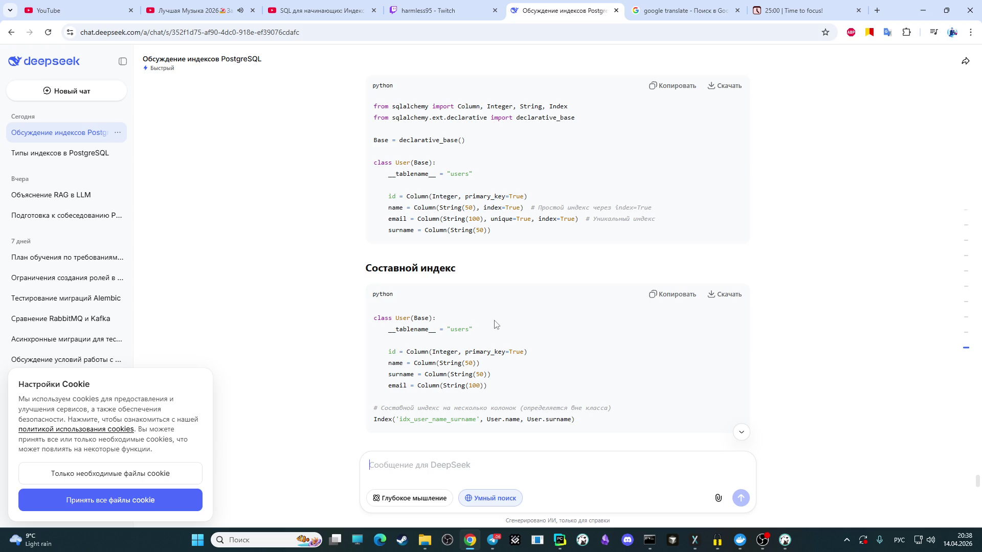
pyautogui.scroll(-1, 495, 325)
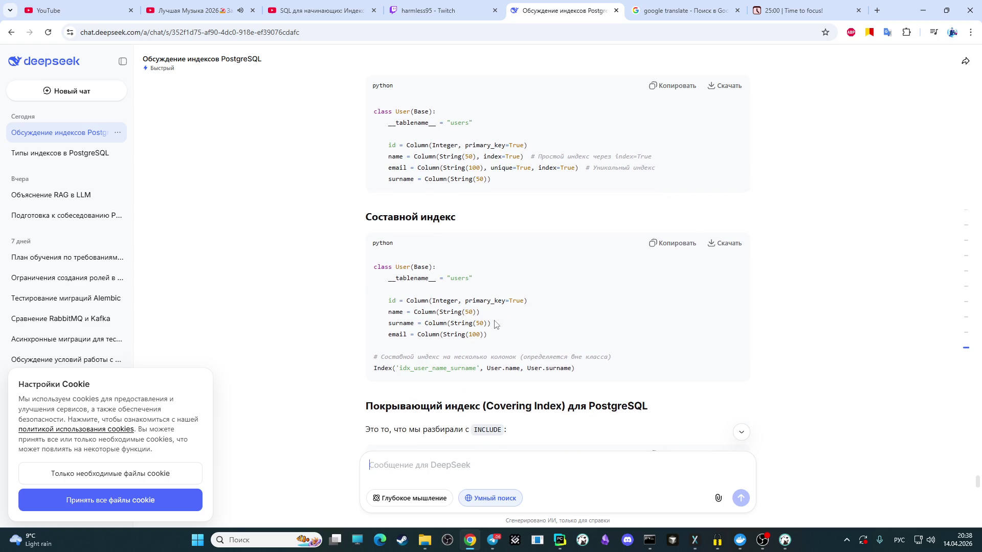
pyautogui.scroll(2, 495, 325)
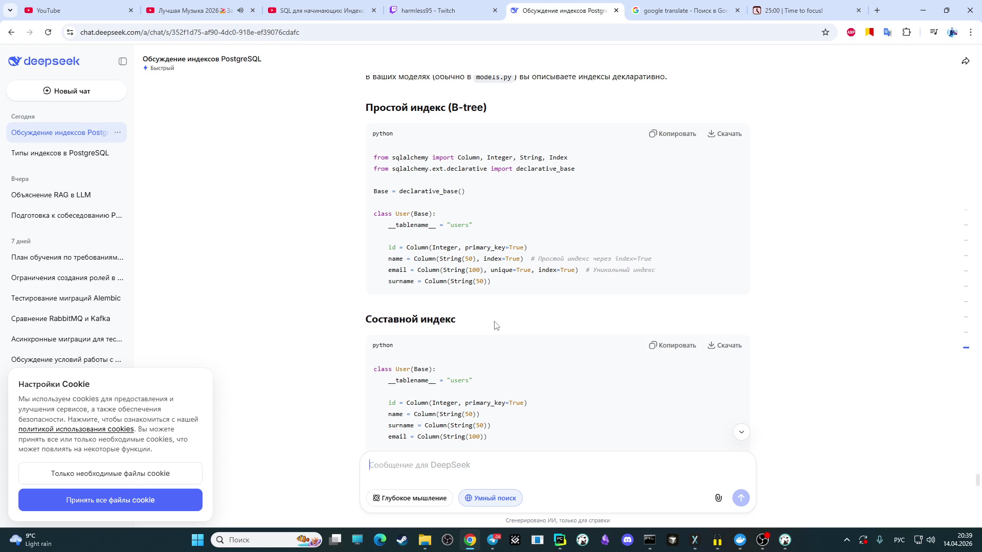
pyautogui.scroll(-2, 494, 324)
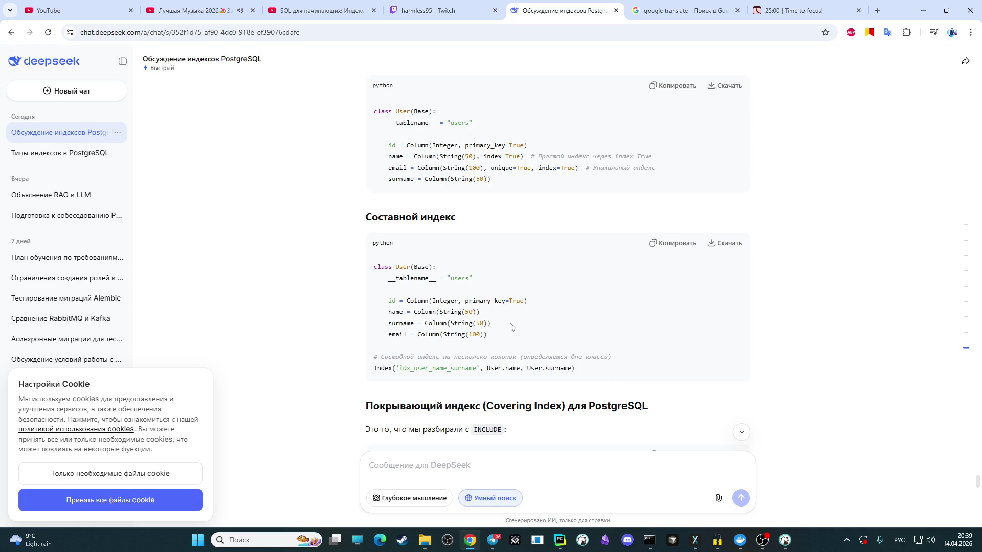
pyautogui.scroll(-1, 510, 326)
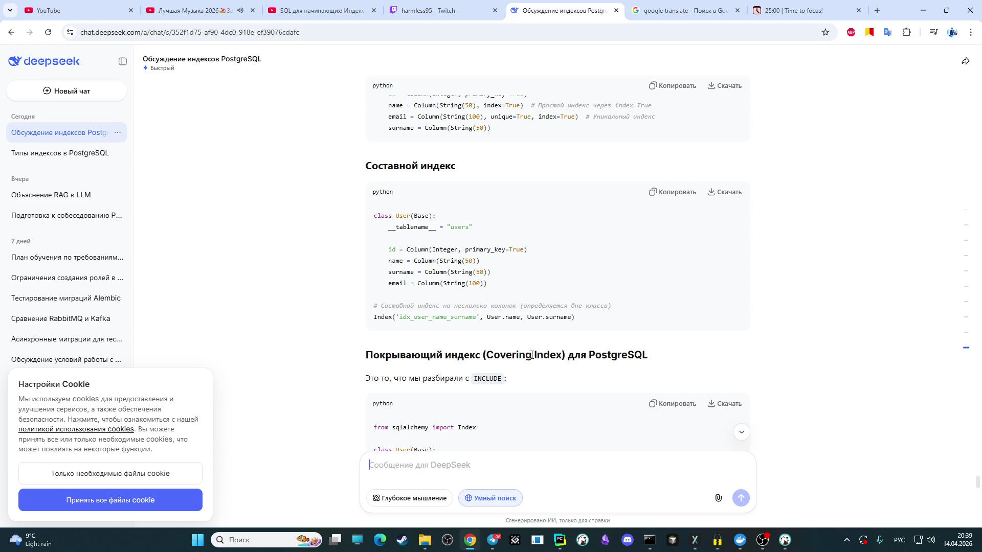
pyautogui.scroll(-1, 529, 357)
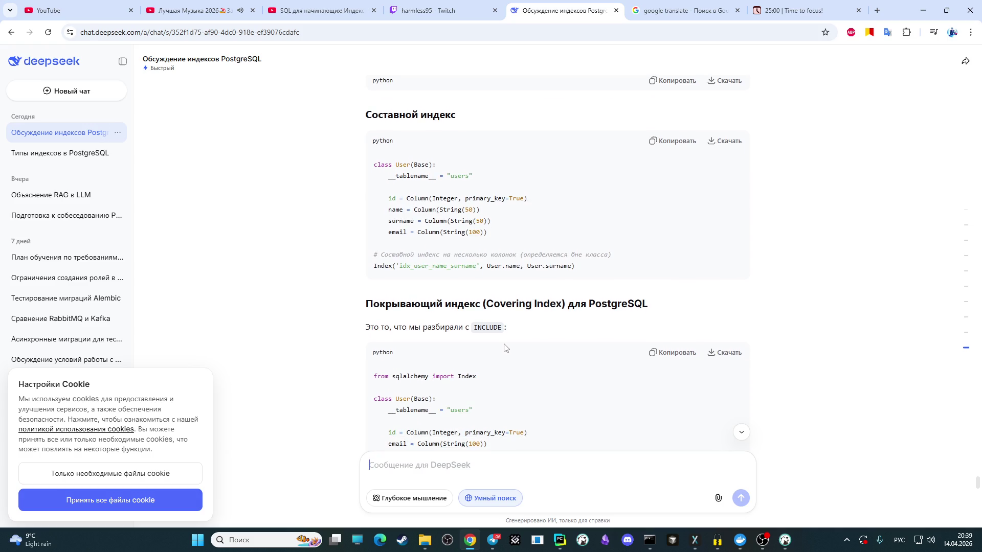
pyautogui.scroll(-2, 491, 341)
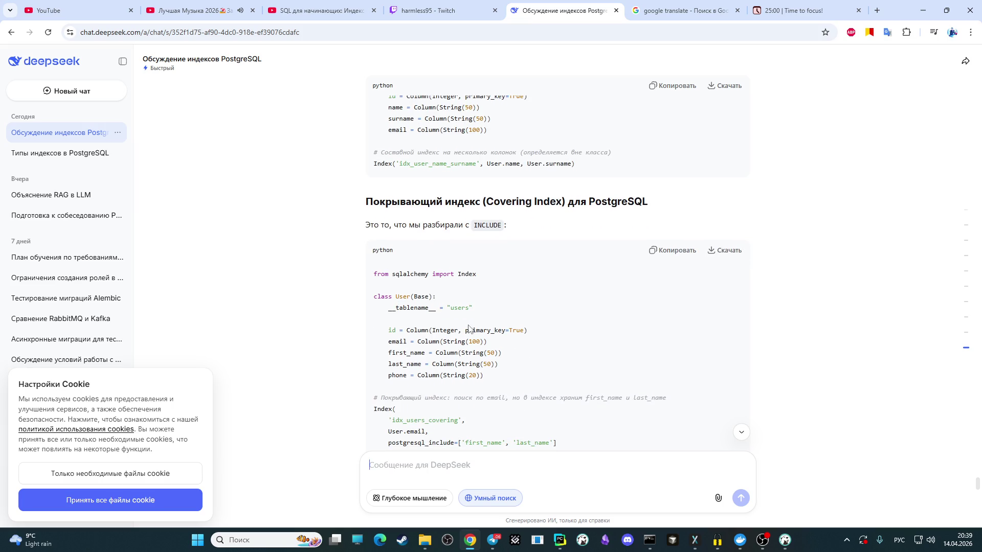
pyautogui.scroll(-1, 465, 330)
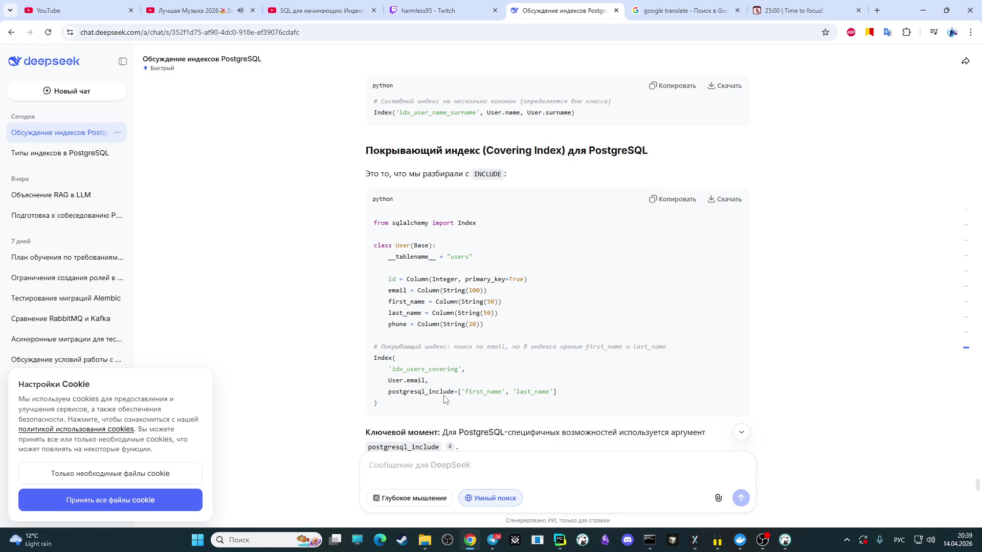
pyautogui.scroll(-2, 445, 399)
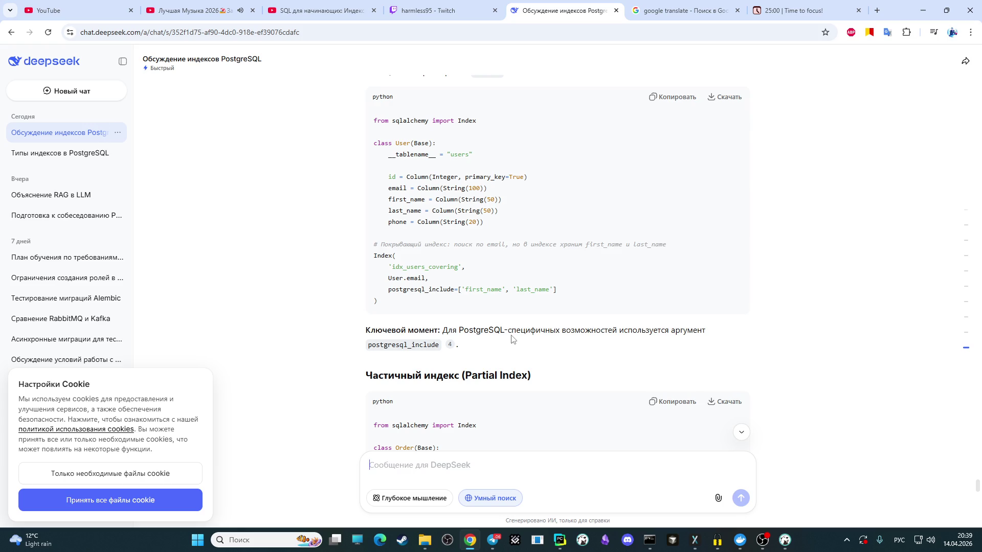
pyautogui.scroll(-1, 515, 330)
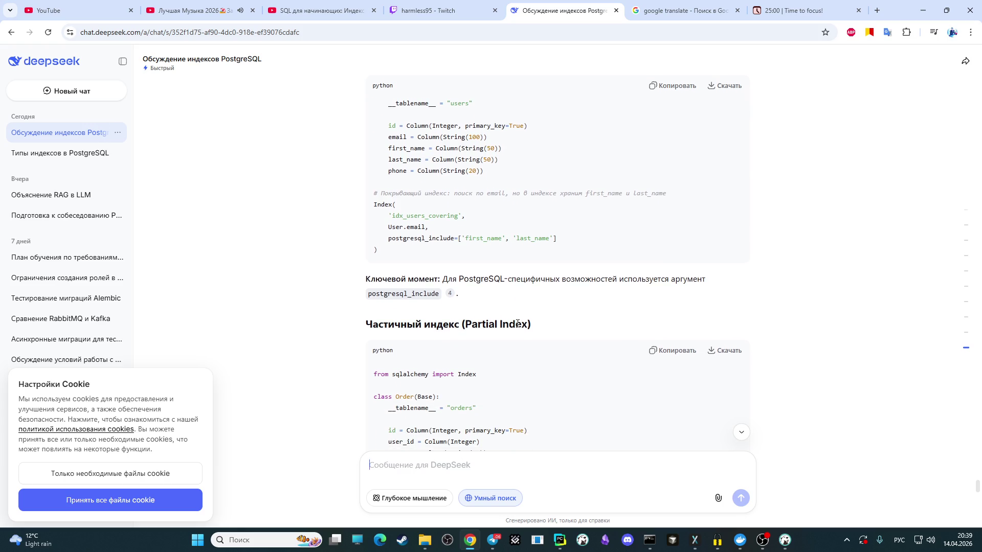
pyautogui.scroll(-1, 494, 343)
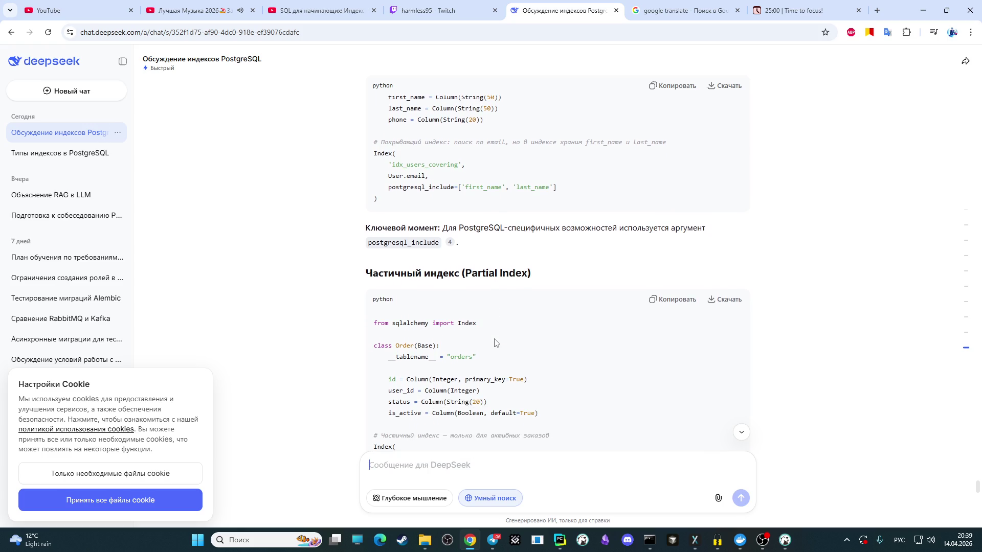
pyautogui.scroll(-1, 495, 343)
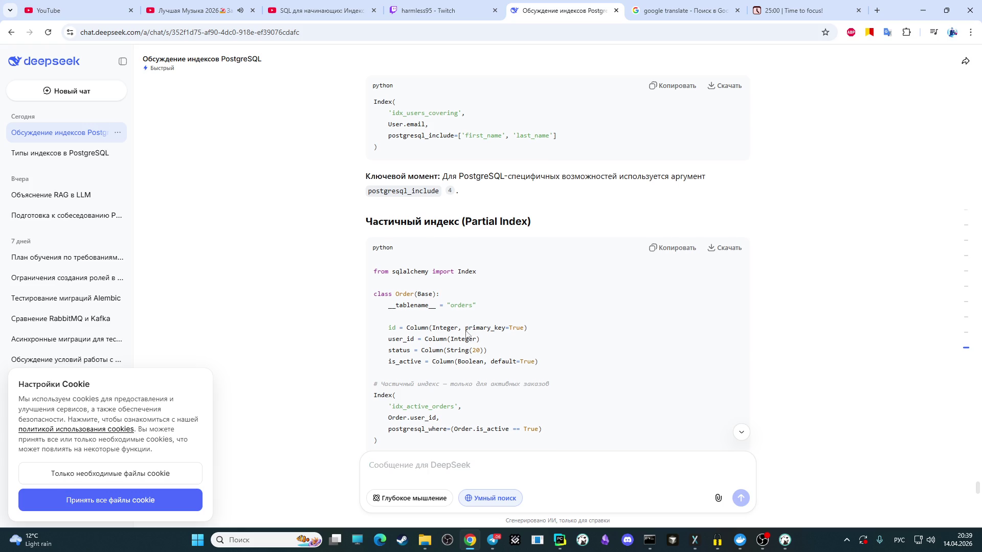
pyautogui.scroll(-2, 467, 333)
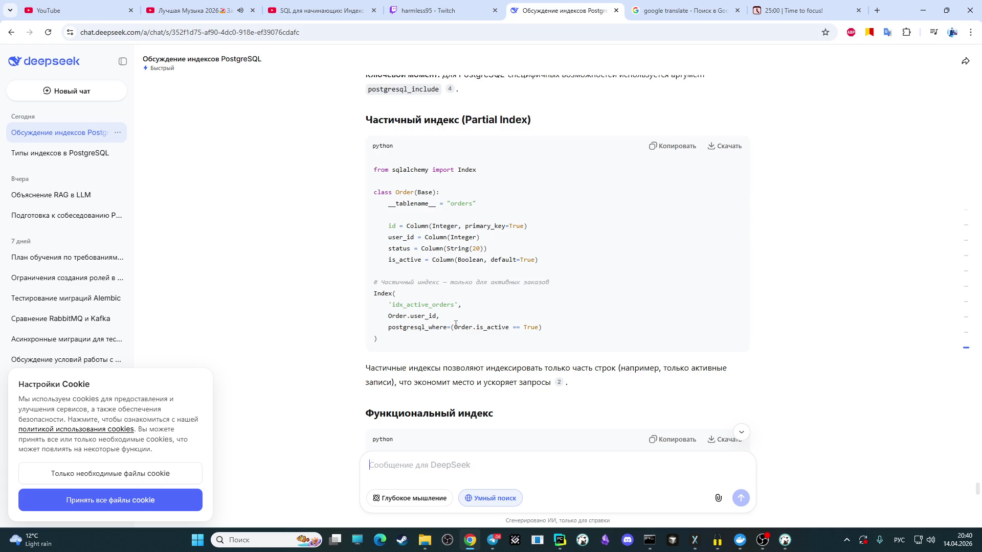
pyautogui.scroll(-1, 455, 326)
pyautogui.scroll(-1, 455, 327)
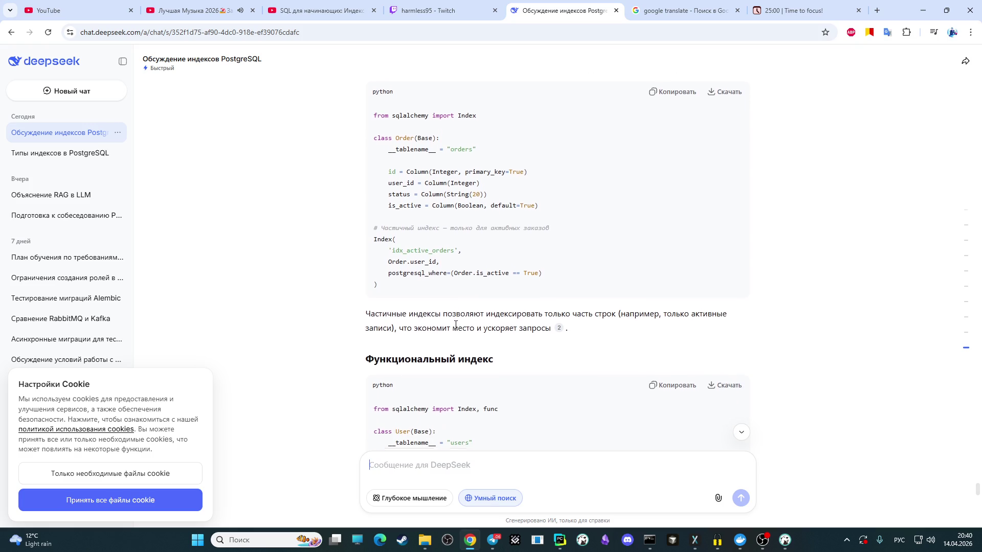
pyautogui.scroll(-1, 455, 328)
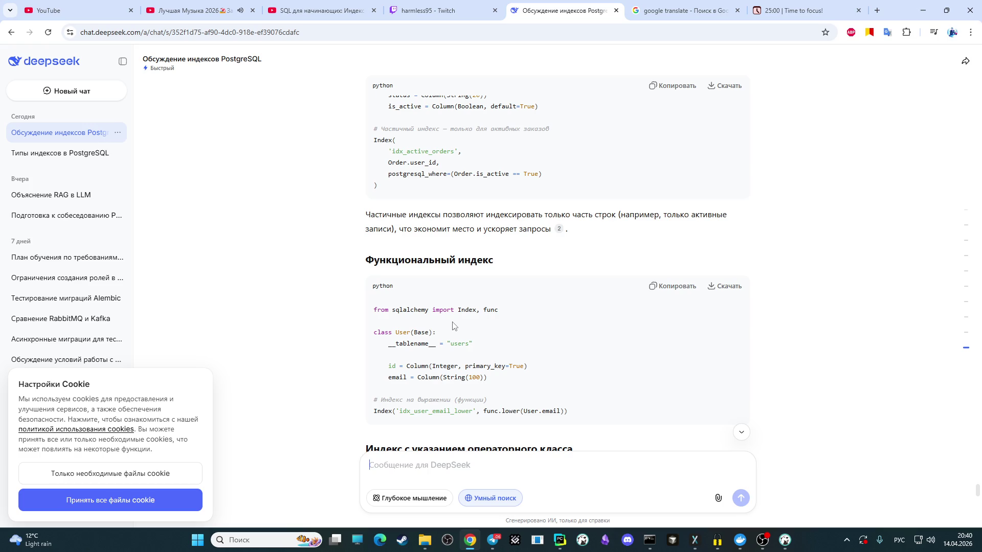
pyautogui.scroll(-1, 453, 325)
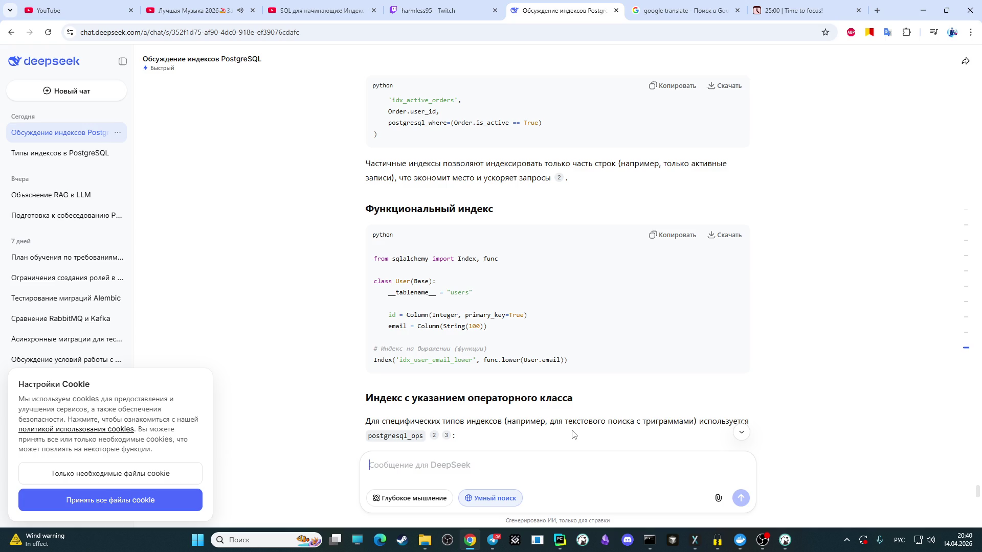
pyautogui.scroll(-1, 571, 435)
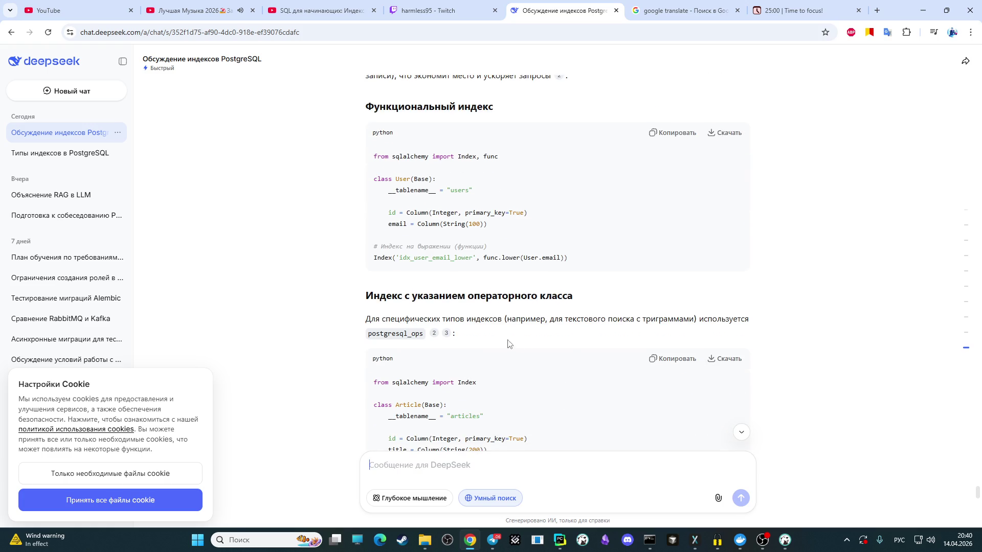
pyautogui.scroll(1, 470, 290)
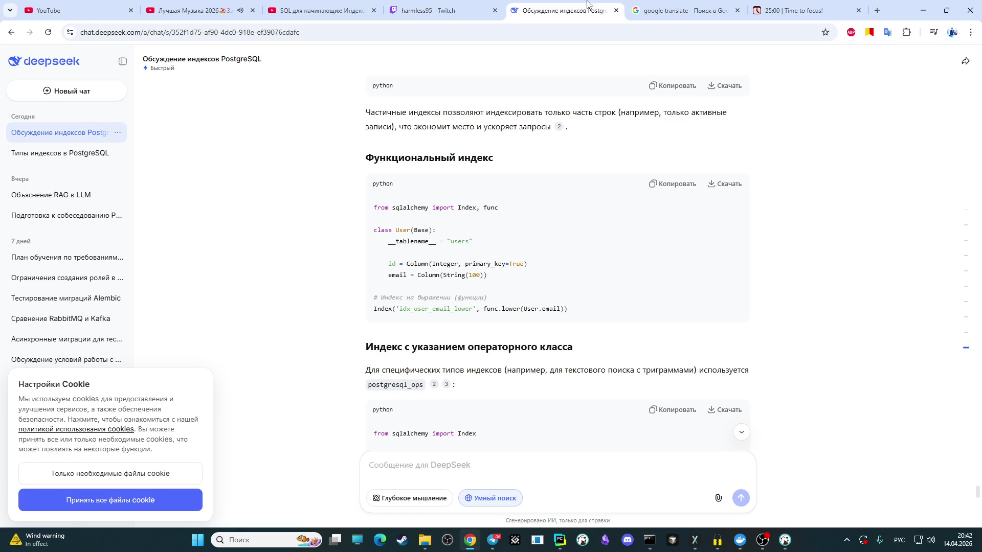
pyautogui.scroll(-2, 675, 208)
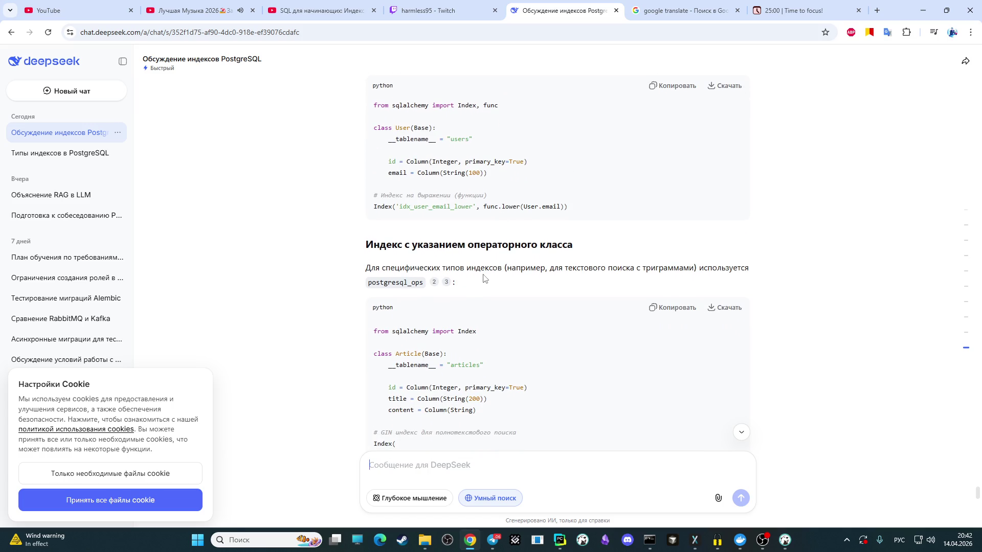
pyautogui.scroll(-2, 488, 257)
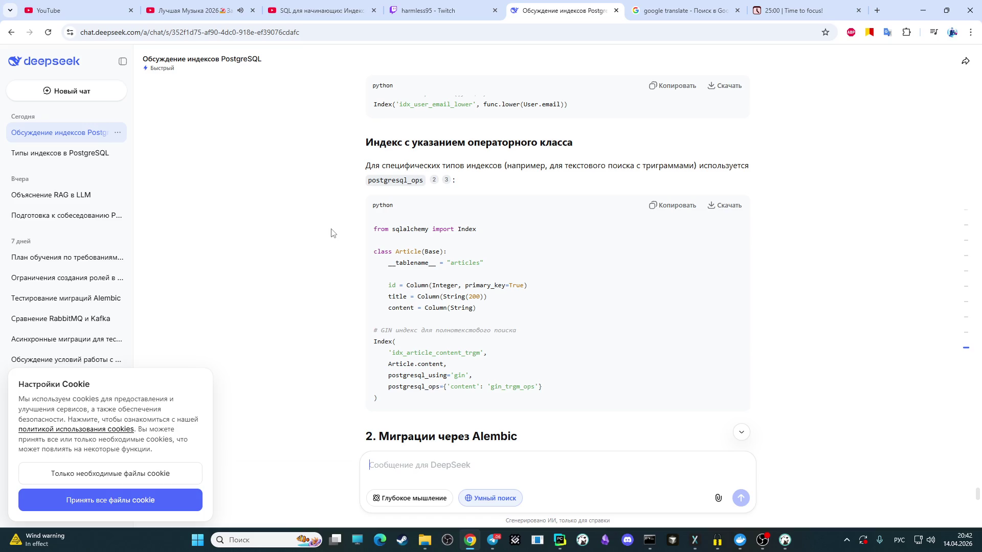
pyautogui.scroll(-1, 320, 239)
pyautogui.scroll(-2, 320, 237)
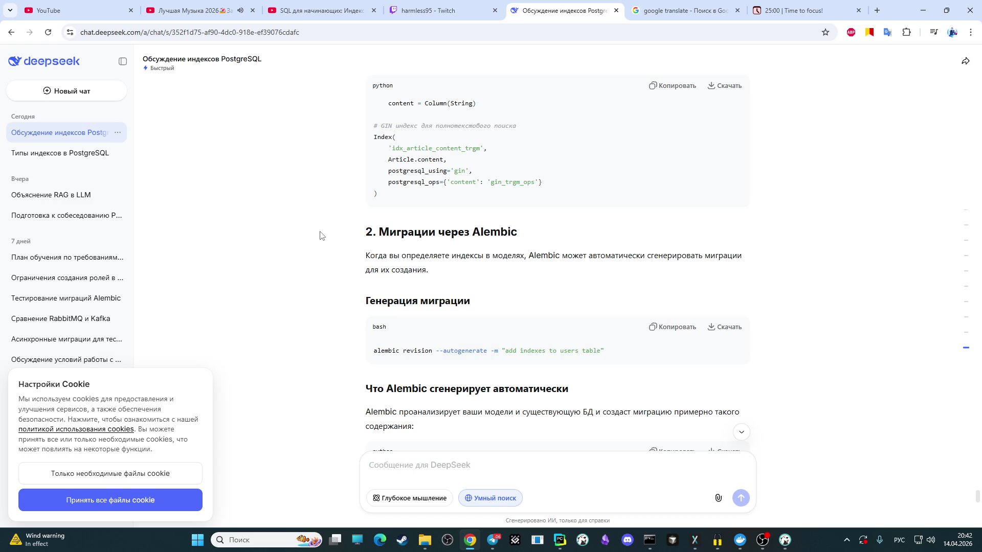
pyautogui.scroll(-1, 320, 235)
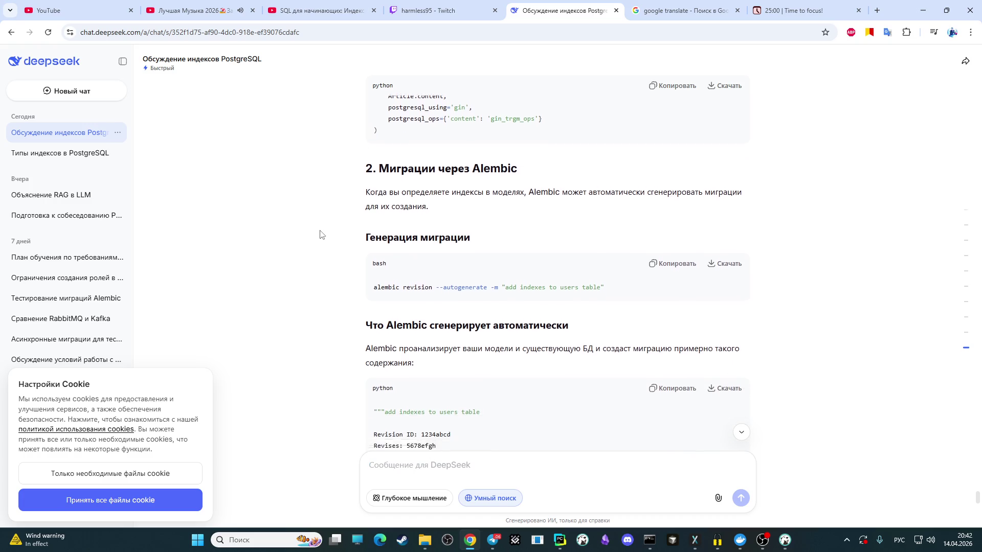
pyautogui.scroll(-1, 320, 236)
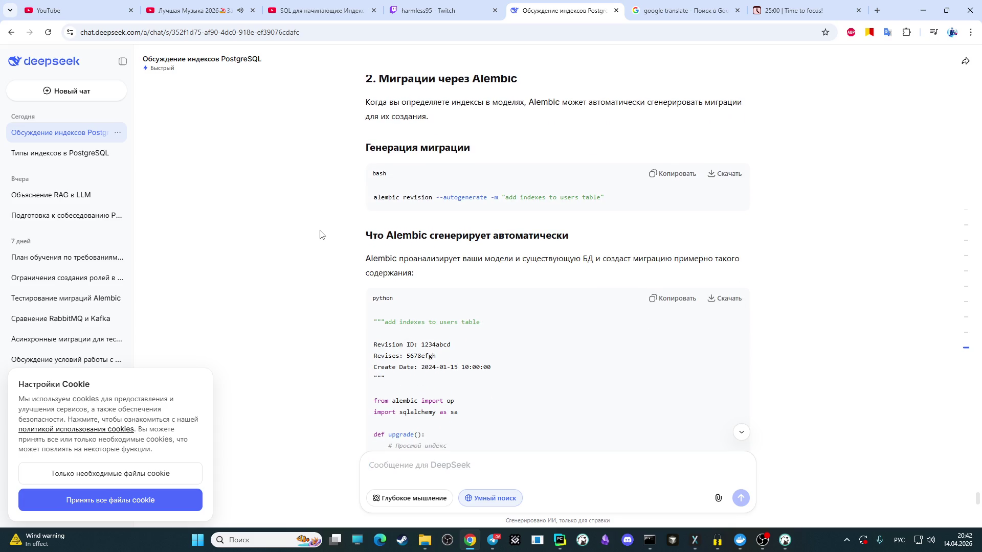
pyautogui.scroll(-1, 320, 236)
pyautogui.scroll(-1, 320, 236)
pyautogui.scroll(-1, 320, 234)
pyautogui.scroll(-1, 321, 233)
pyautogui.scroll(-1, 321, 234)
pyautogui.scroll(-1, 321, 234)
pyautogui.scroll(-2, 322, 233)
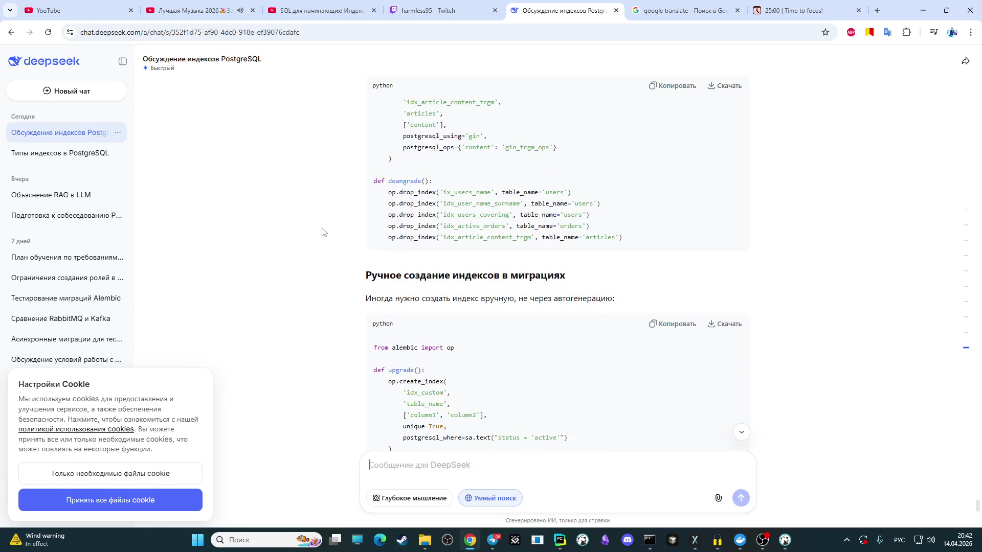
pyautogui.scroll(-3, 322, 233)
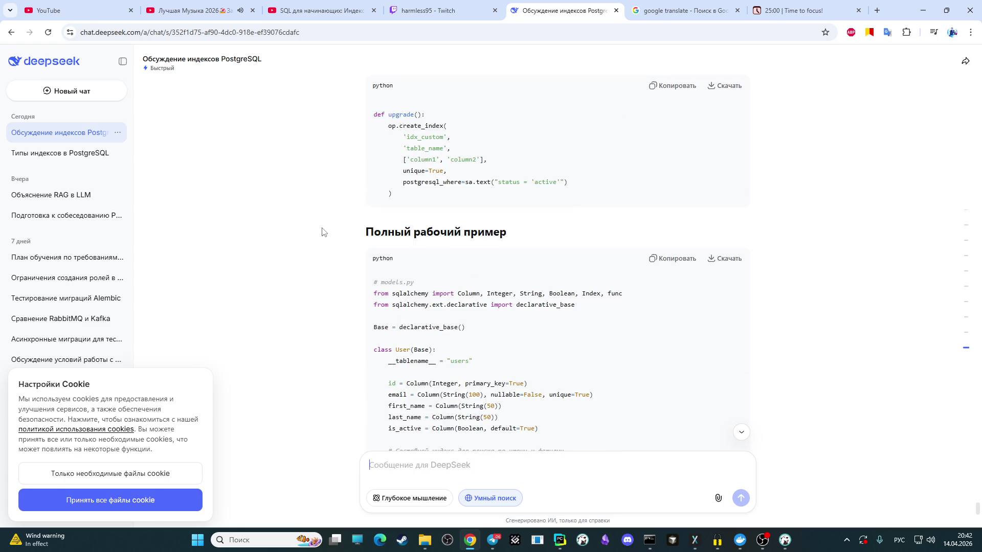
pyautogui.scroll(-3, 323, 232)
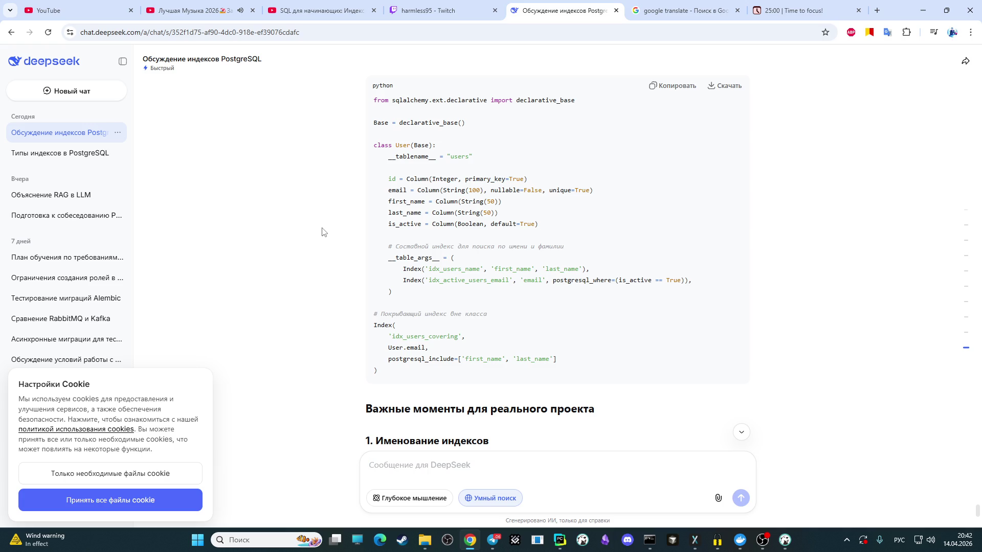
pyautogui.scroll(-3, 322, 232)
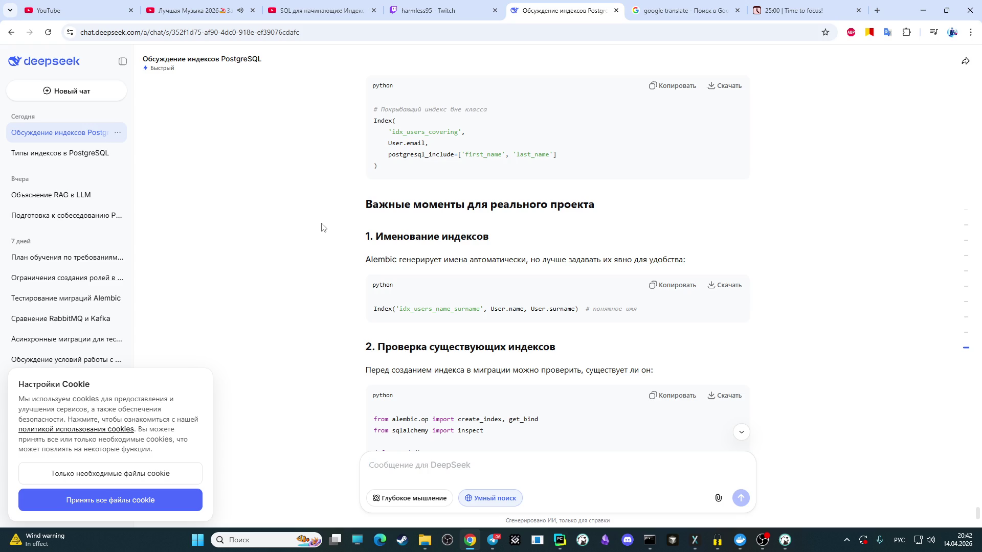
pyautogui.scroll(-2, 323, 227)
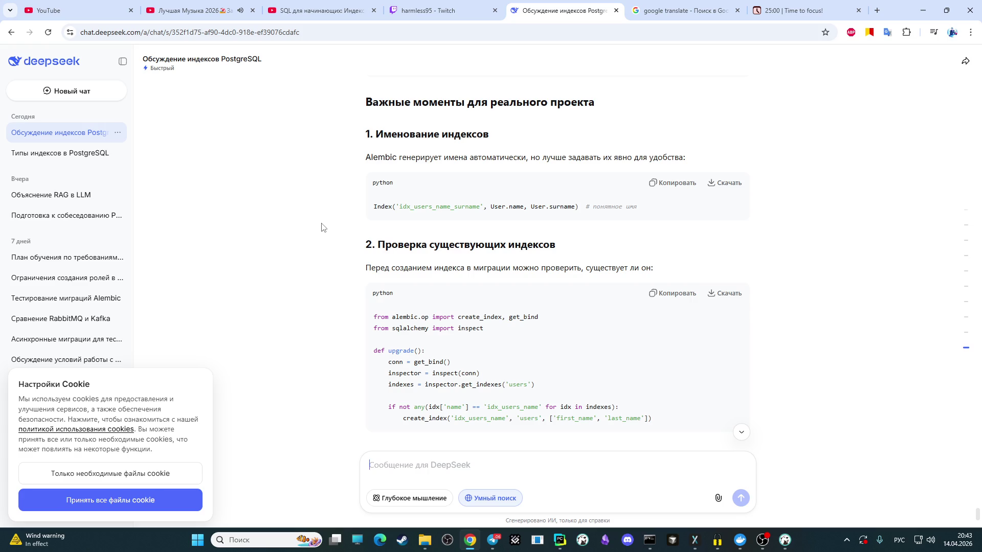
pyautogui.scroll(-1, 323, 227)
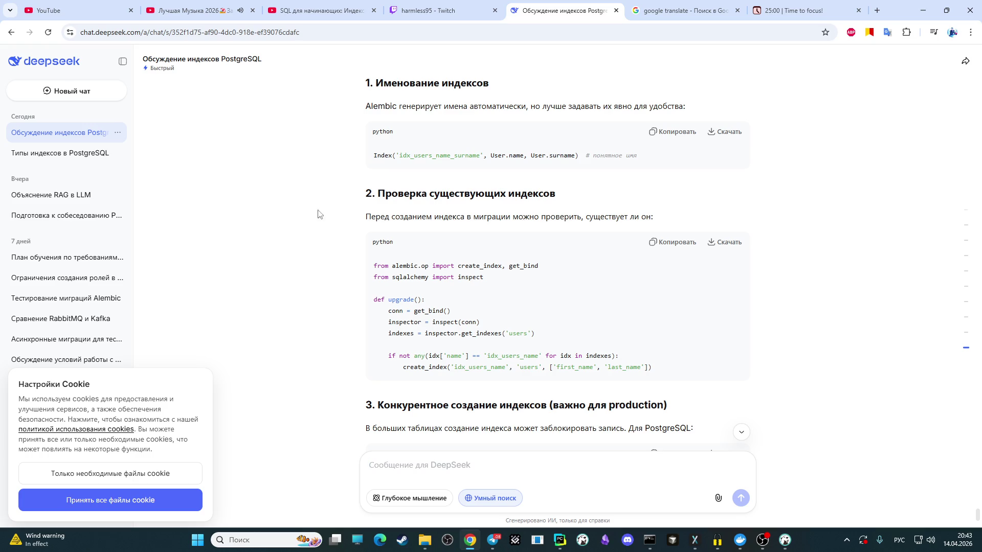
pyautogui.scroll(-1, 258, 198)
pyautogui.scroll(-1, 272, 198)
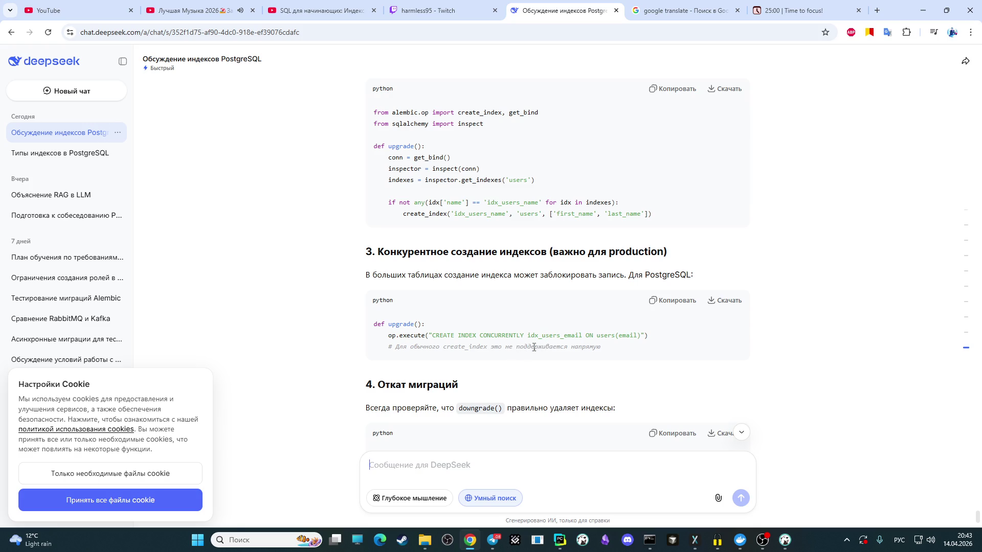
pyautogui.scroll(-1, 573, 350)
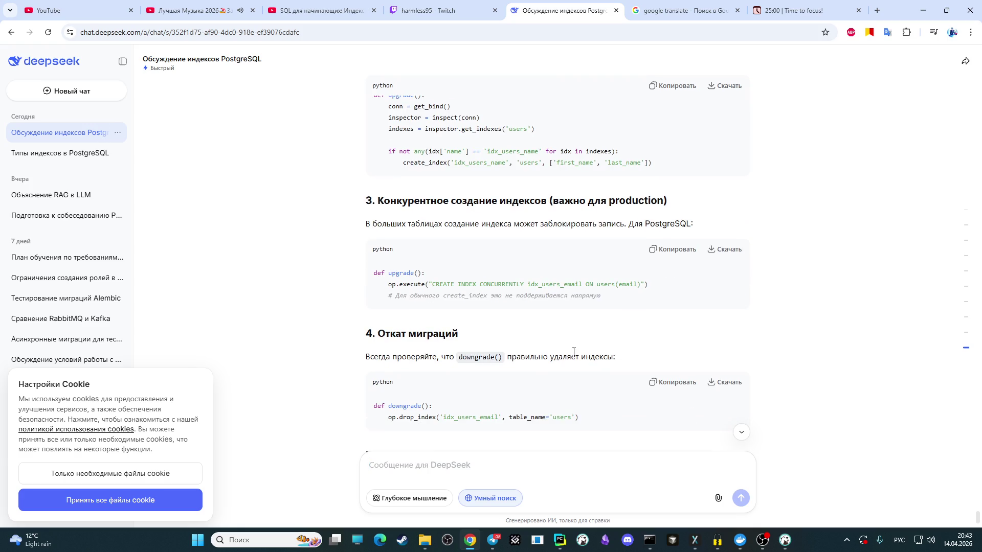
pyautogui.scroll(-2, 576, 355)
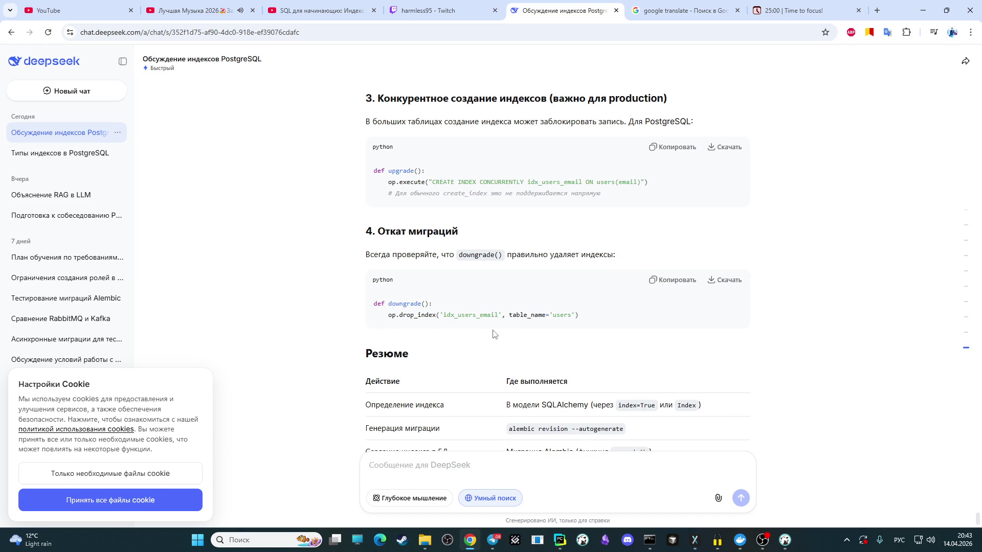
pyautogui.scroll(-1, 488, 334)
pyautogui.scroll(-2, 493, 328)
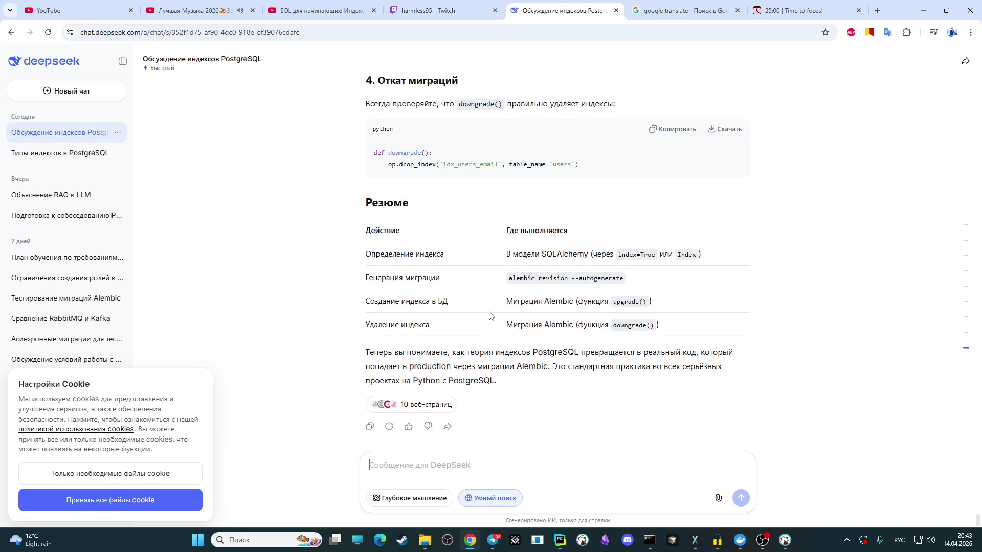
pyautogui.scroll(1, 493, 327)
pyautogui.scroll(3, 499, 318)
pyautogui.scroll(3, 506, 307)
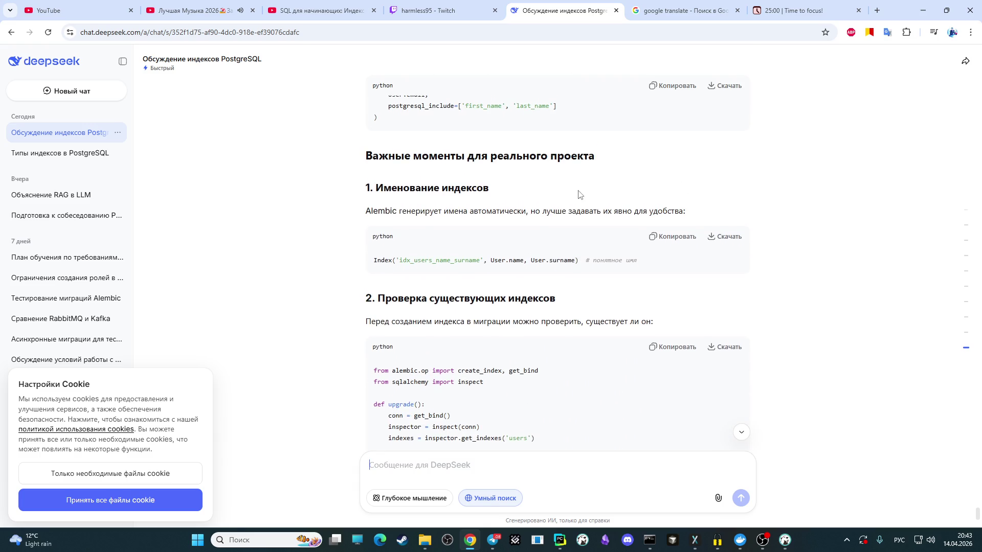
pyautogui.click(459, 5)
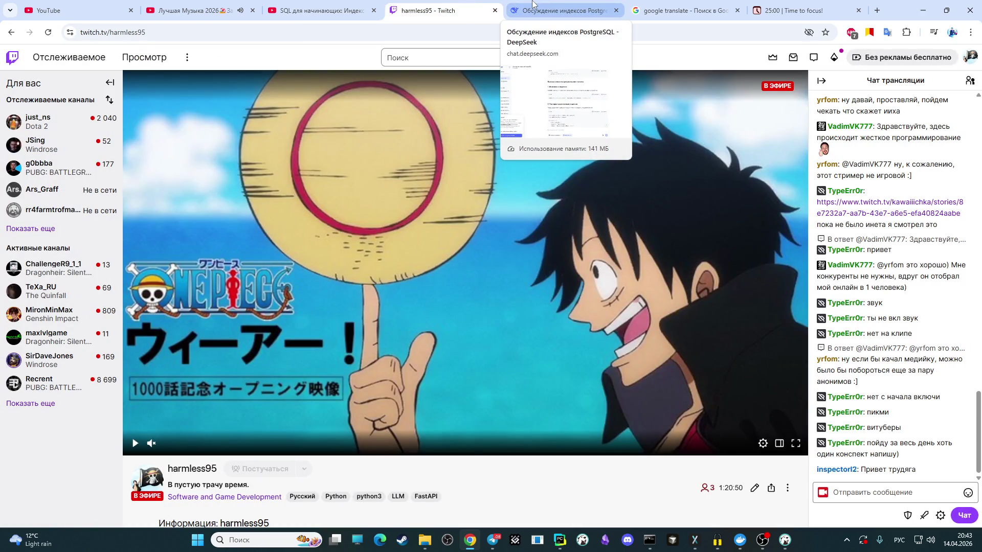
# Step: Return to the PostgreSQL indexes chat in DeepSeek and switch to the Obsidian window
pyautogui.click(533, 5)
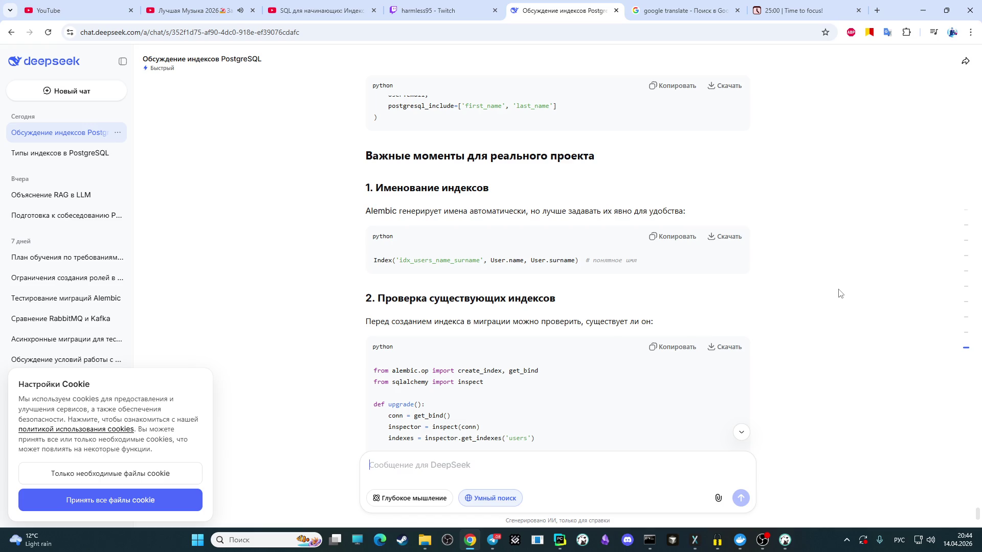
pyautogui.scroll(-2, 838, 293)
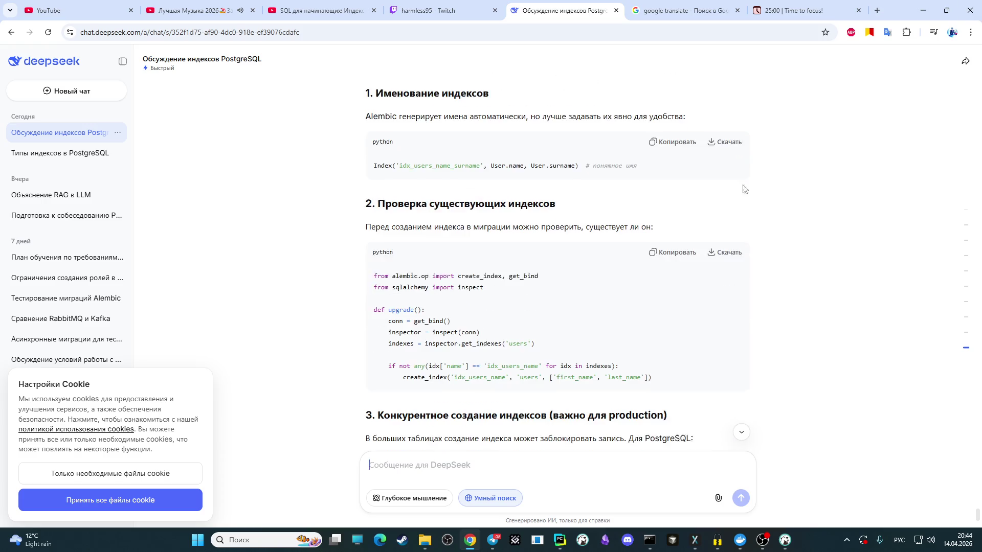
pyautogui.scroll(-2, 803, 189)
pyautogui.scroll(-1, 802, 192)
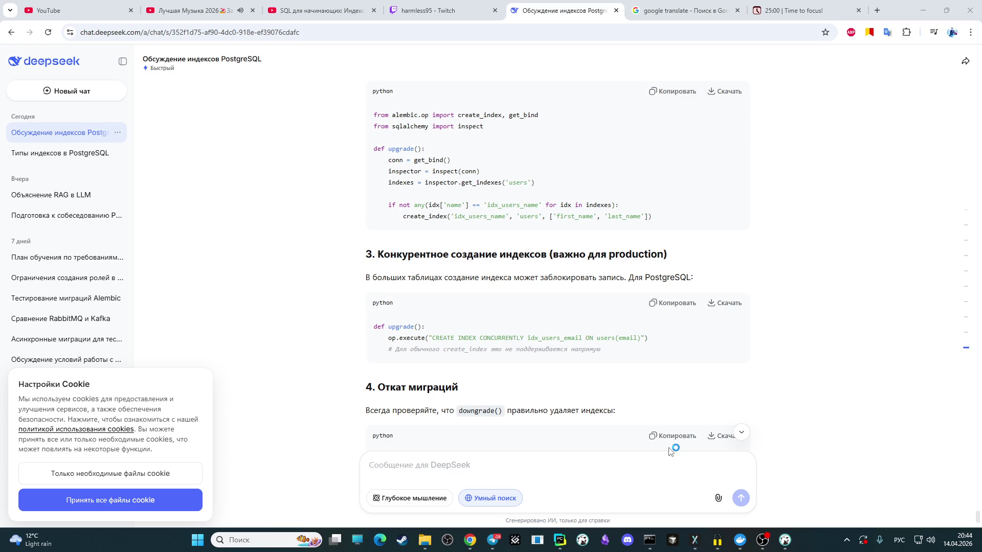
pyautogui.hotkey('alt', 'Tab')
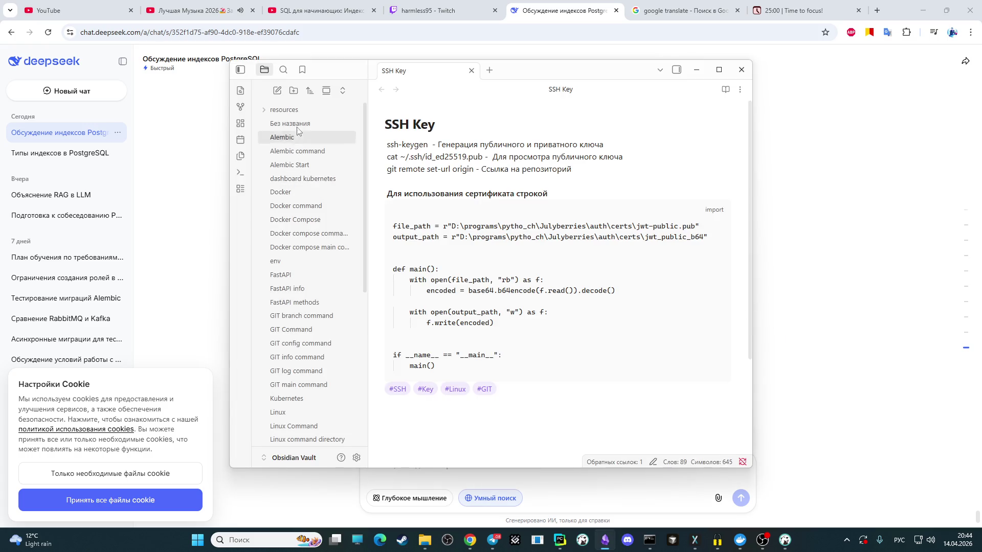
# Step: Create a new note titled INDEX POSTGRESQL with a first list item '1. btree', then switch back to the chat
pyautogui.click(489, 69)
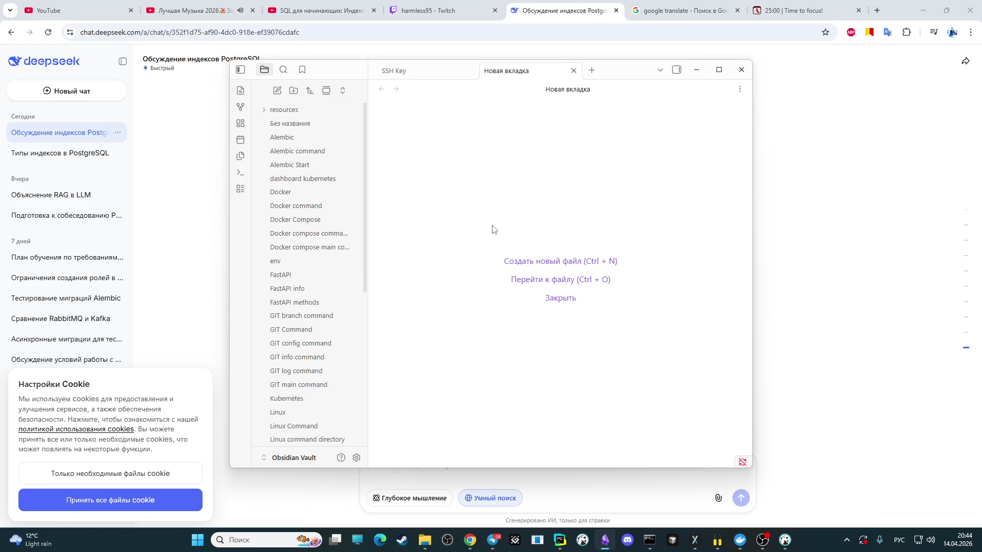
pyautogui.click(558, 262)
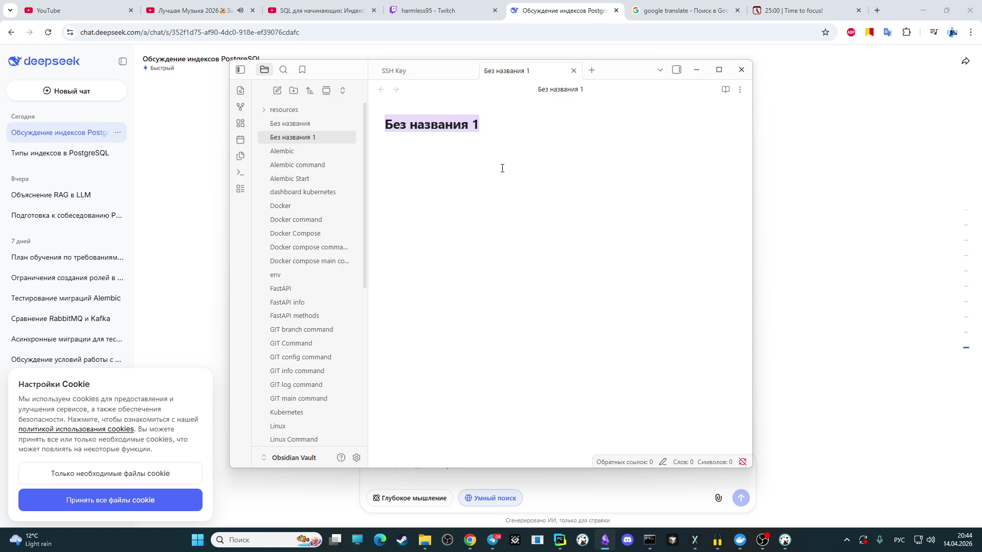
pyautogui.press('BackSpace')
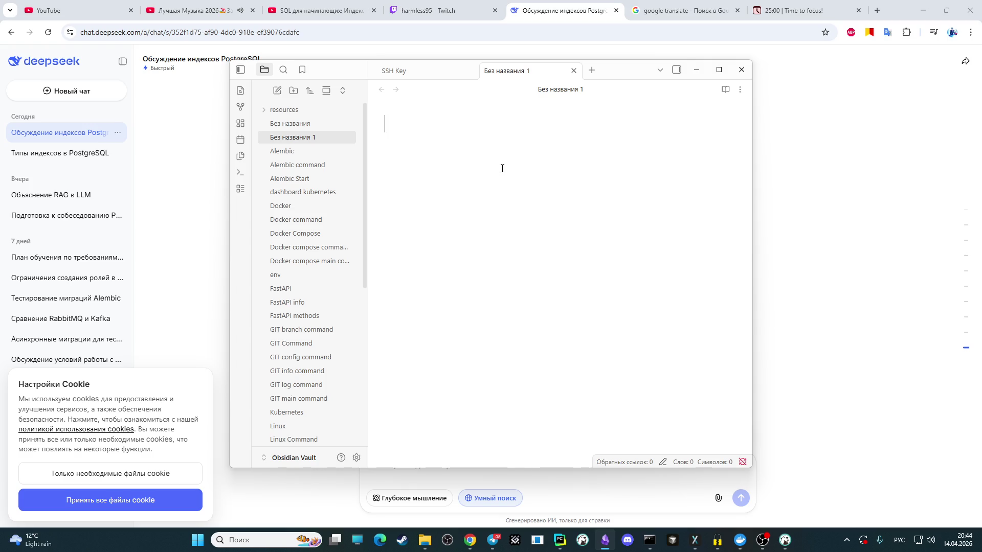
pyautogui.hotkey('alt', 'shift')
pyautogui.write('INDEX')
pyautogui.write('POSTGRESQW')
pyautogui.press('BackSpace')
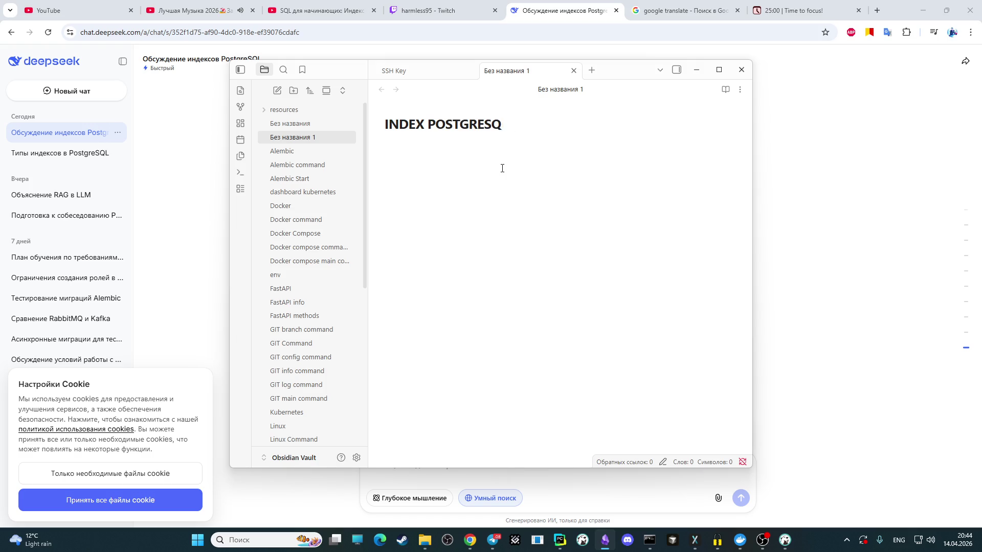
pyautogui.write('L')
pyautogui.press('Return')
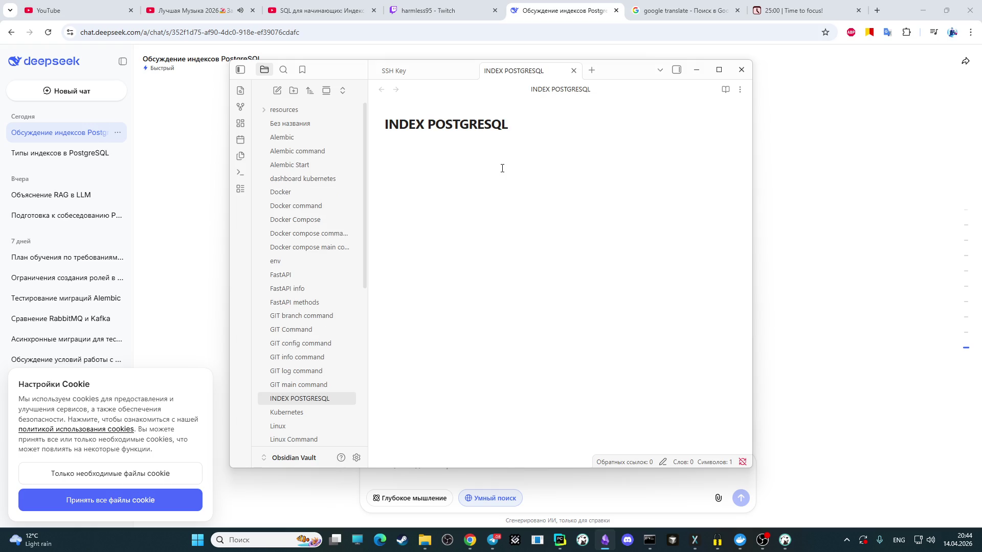
pyautogui.write('1')
pyautogui.write('.')
pyautogui.write('b-')
pyautogui.write('tree')
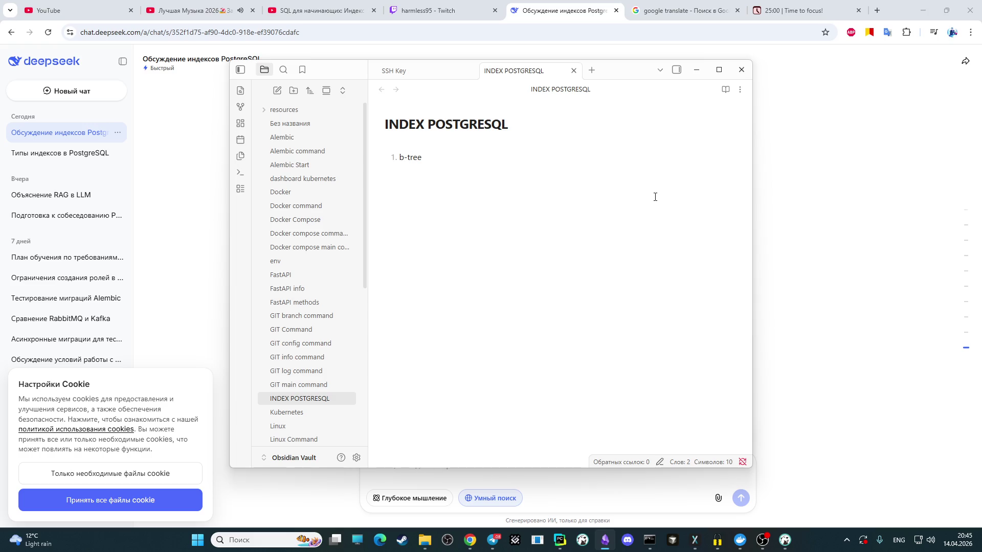
pyautogui.hotkey('alt', 'Tab')
pyautogui.scroll(3, 843, 244)
pyautogui.scroll(3, 842, 243)
pyautogui.scroll(5, 843, 243)
pyautogui.scroll(3, 843, 243)
pyautogui.scroll(3, 837, 329)
pyautogui.scroll(3, 749, 338)
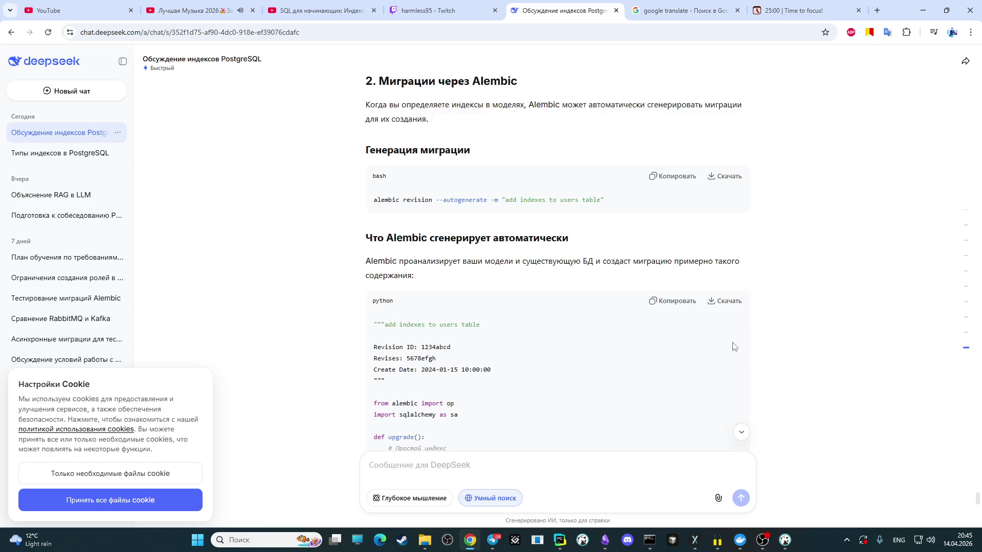
pyautogui.scroll(4, 748, 339)
pyautogui.scroll(-1, 426, 453)
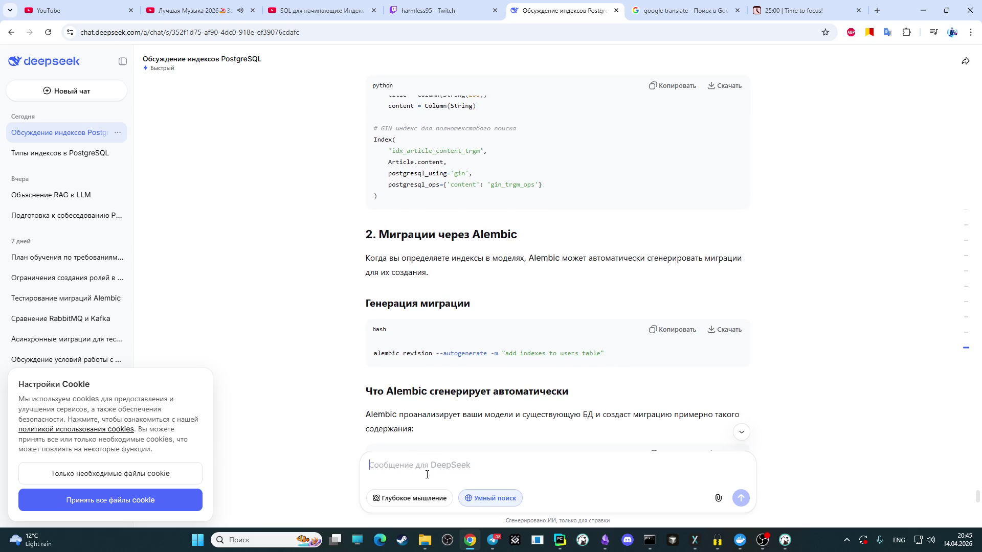
# Step: Send DeepSeek the request 'сгенерируй для сохранения в обсидиан' for Obsidian-ready index notes
pyautogui.click(439, 459)
pyautogui.hotkey('alt', 'shift')
pyautogui.write('сгенерируй для со')
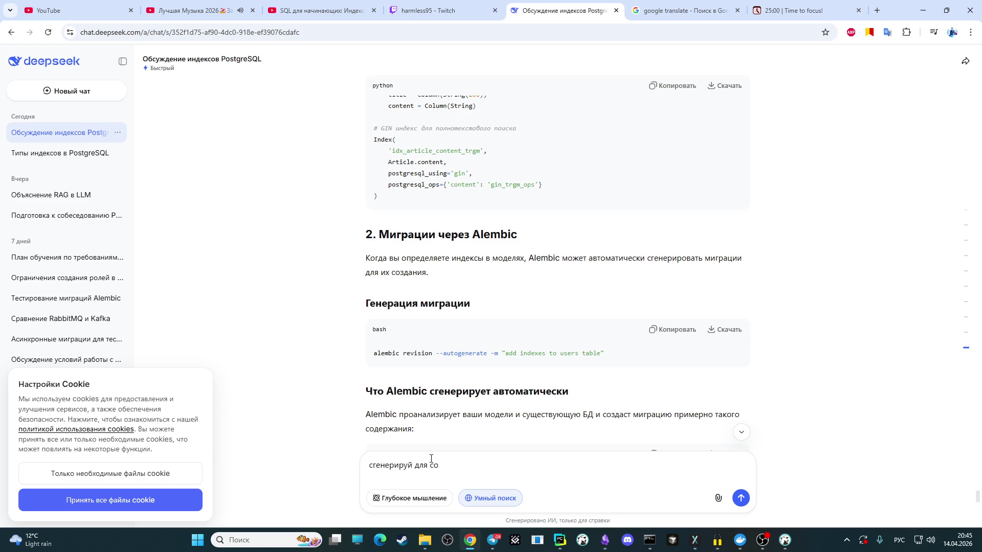
pyautogui.write('хранения')
pyautogui.hotkey('alt', 'shift')
pyautogui.hotkey('alt', 'shift')
pyautogui.write('обсидиан')
pyautogui.press('Return')
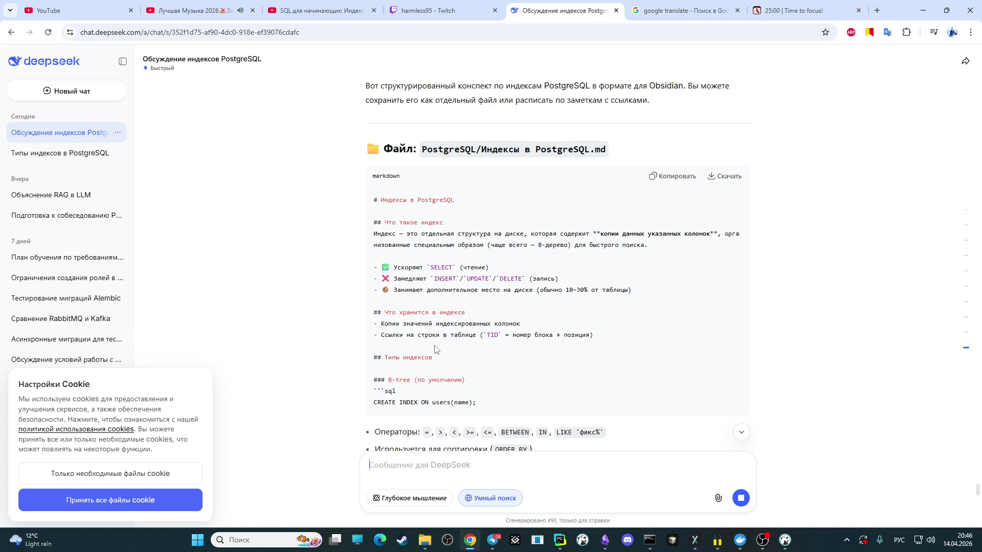
pyautogui.scroll(-1, 431, 351)
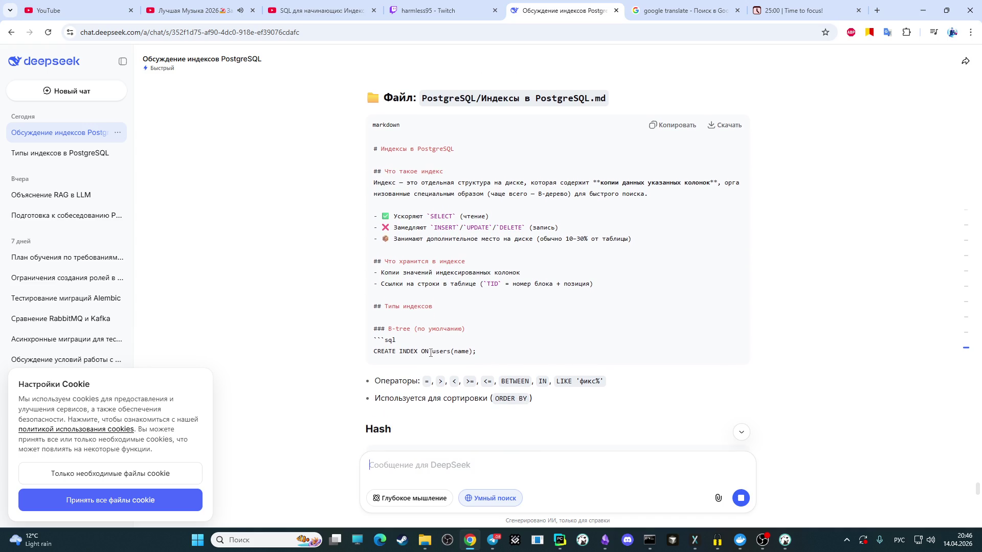
pyautogui.scroll(-1, 431, 353)
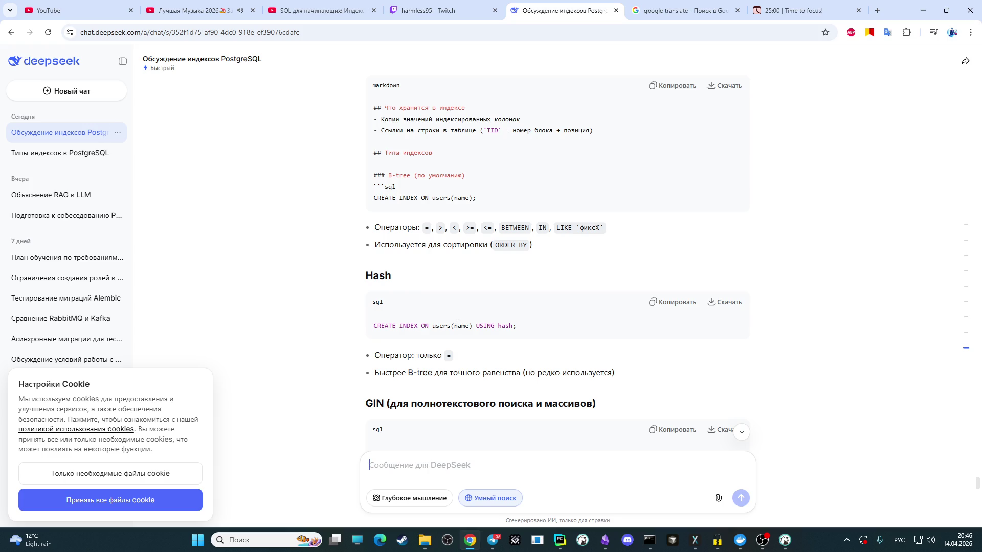
pyautogui.scroll(-2, 457, 324)
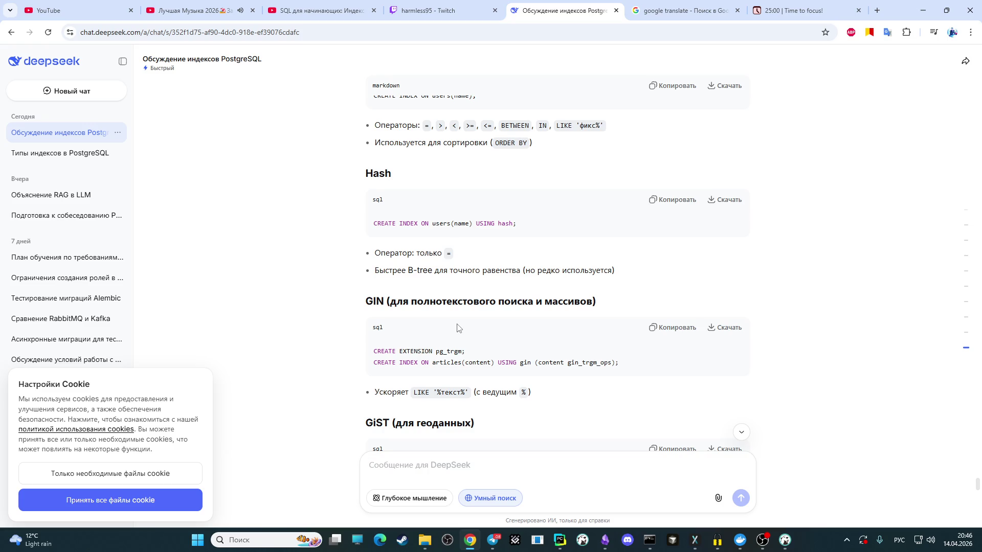
pyautogui.scroll(-1, 457, 328)
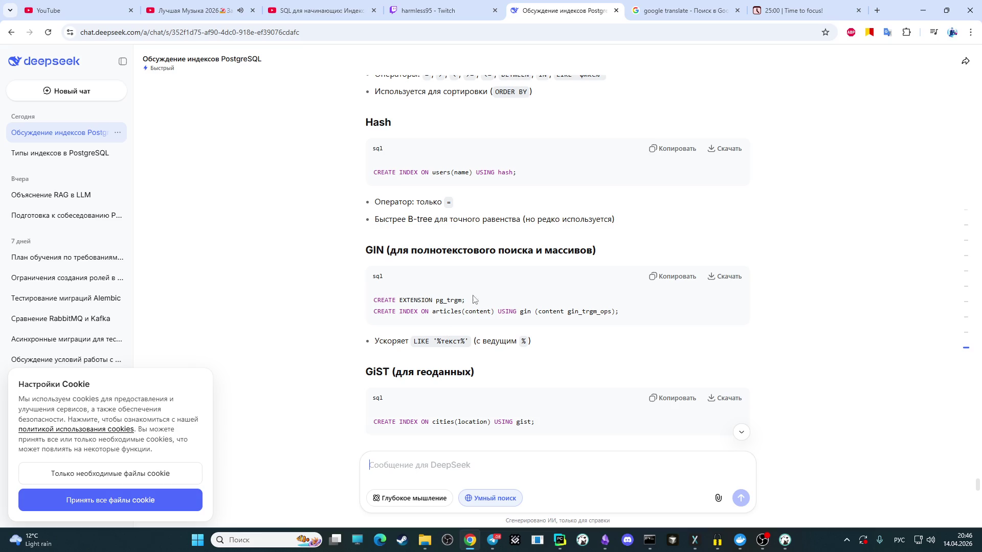
pyautogui.scroll(-1, 454, 354)
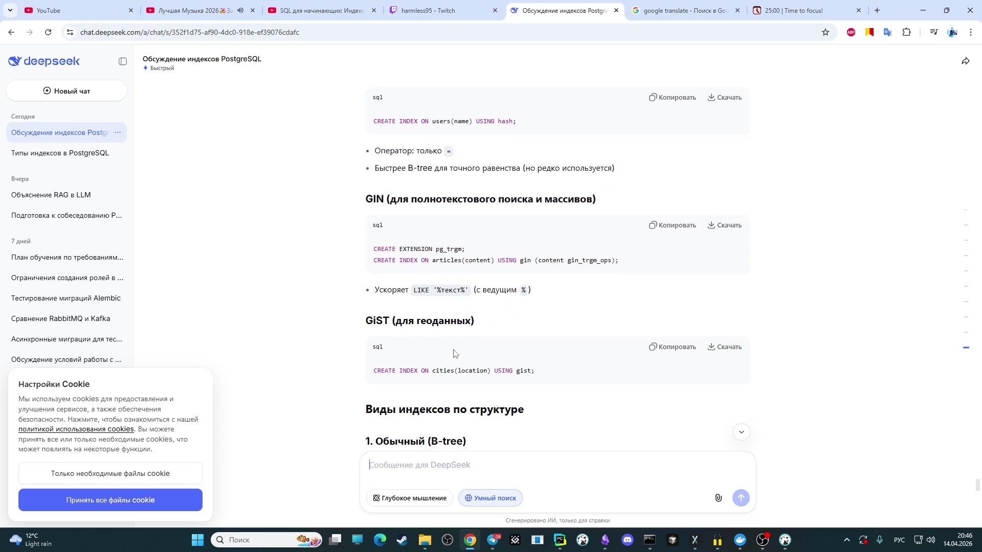
pyautogui.scroll(-2, 448, 352)
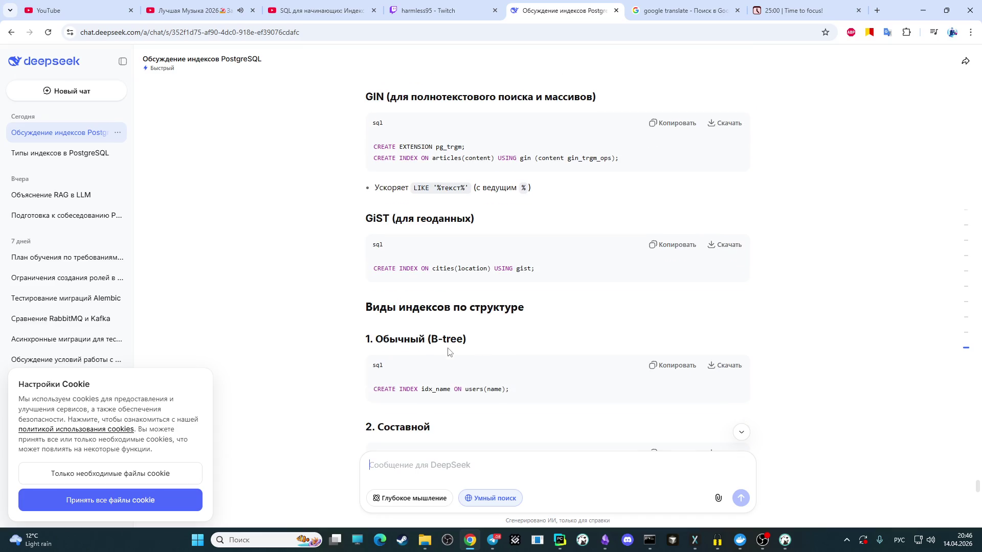
pyautogui.scroll(-2, 449, 353)
pyautogui.scroll(-3, 450, 349)
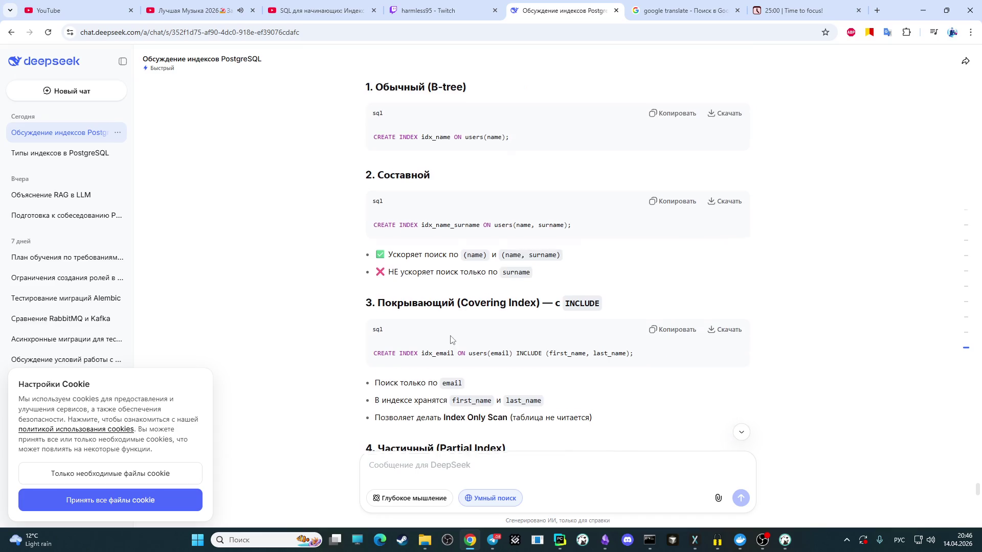
pyautogui.scroll(-3, 452, 341)
pyautogui.scroll(-2, 452, 339)
pyautogui.scroll(-6, 452, 339)
pyautogui.scroll(1, 454, 326)
pyautogui.scroll(10, 458, 317)
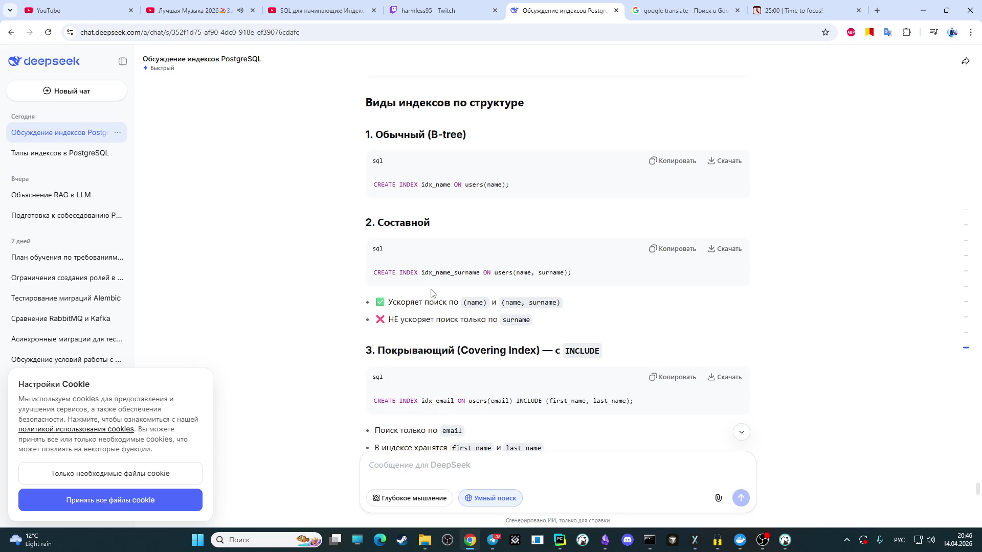
pyautogui.scroll(1, 431, 294)
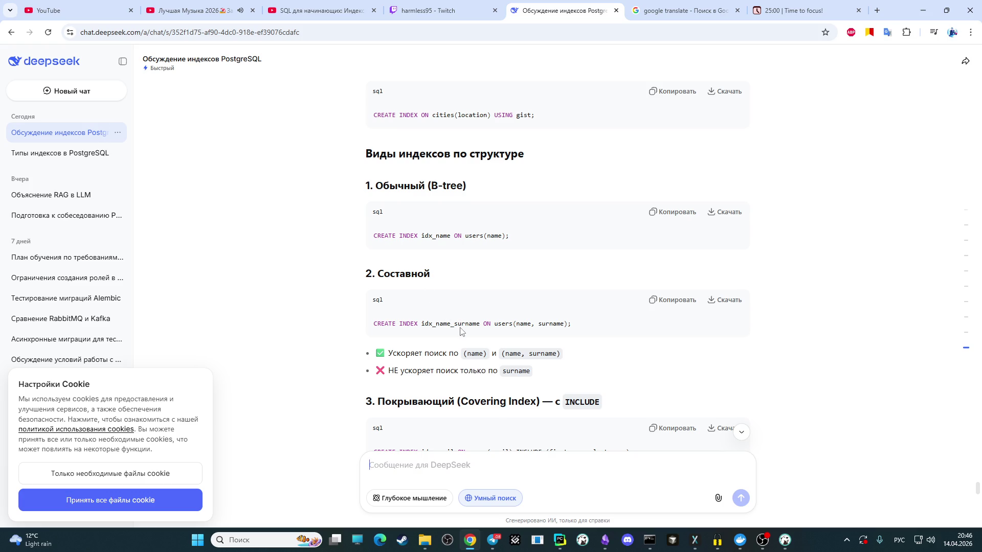
pyautogui.scroll(-2, 460, 332)
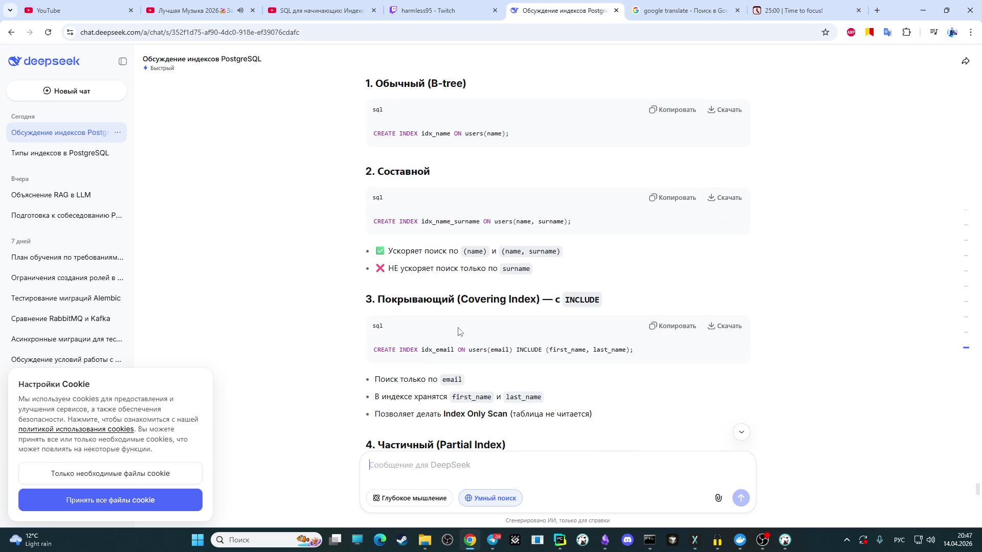
pyautogui.scroll(-2, 457, 319)
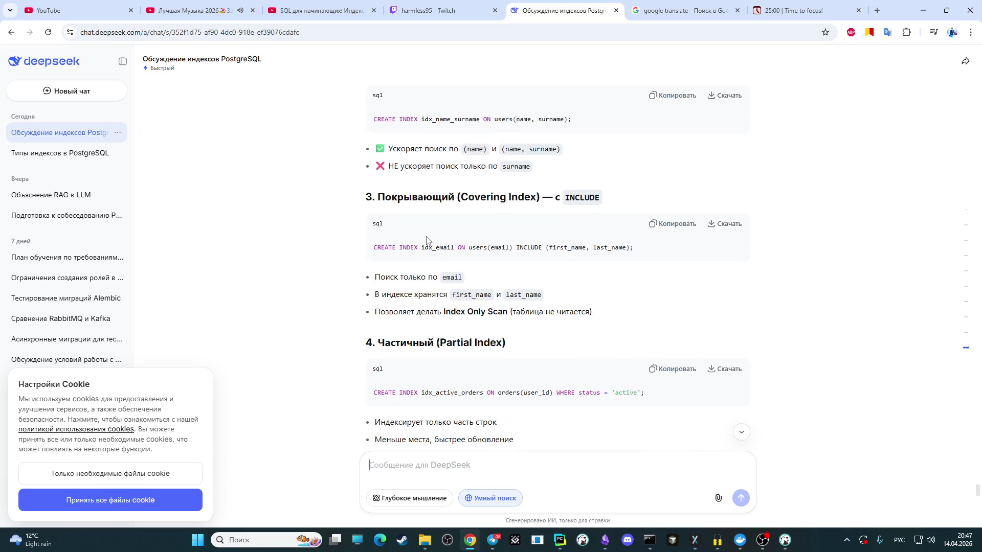
pyautogui.scroll(-4, 433, 237)
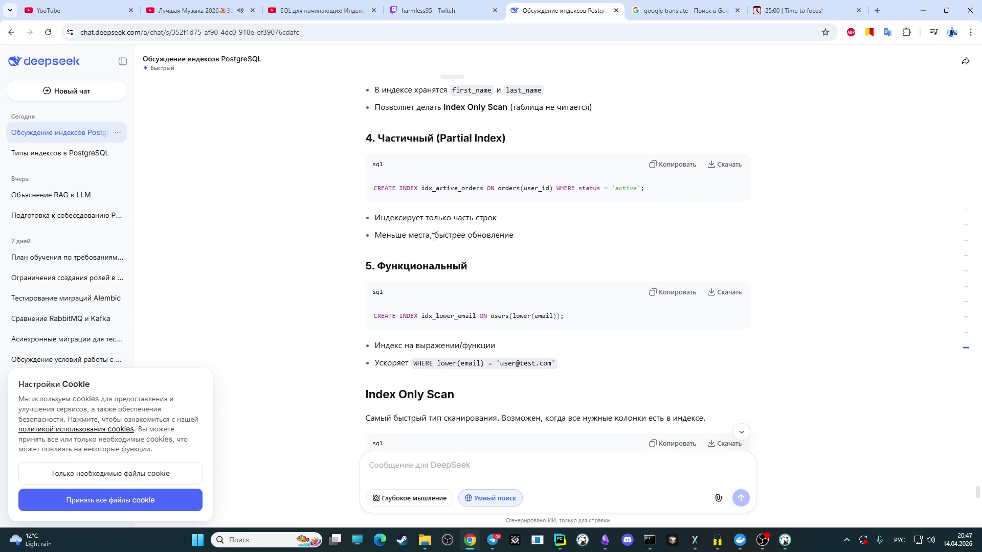
pyautogui.scroll(1, 433, 238)
pyautogui.scroll(-3, 433, 238)
pyautogui.scroll(4, 433, 237)
pyautogui.scroll(4, 433, 238)
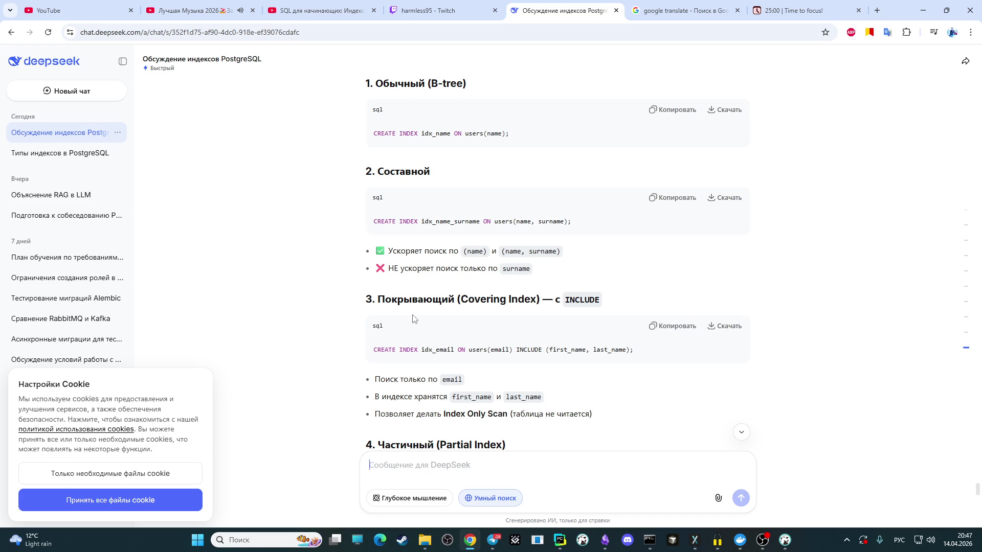
pyautogui.scroll(-2, 413, 319)
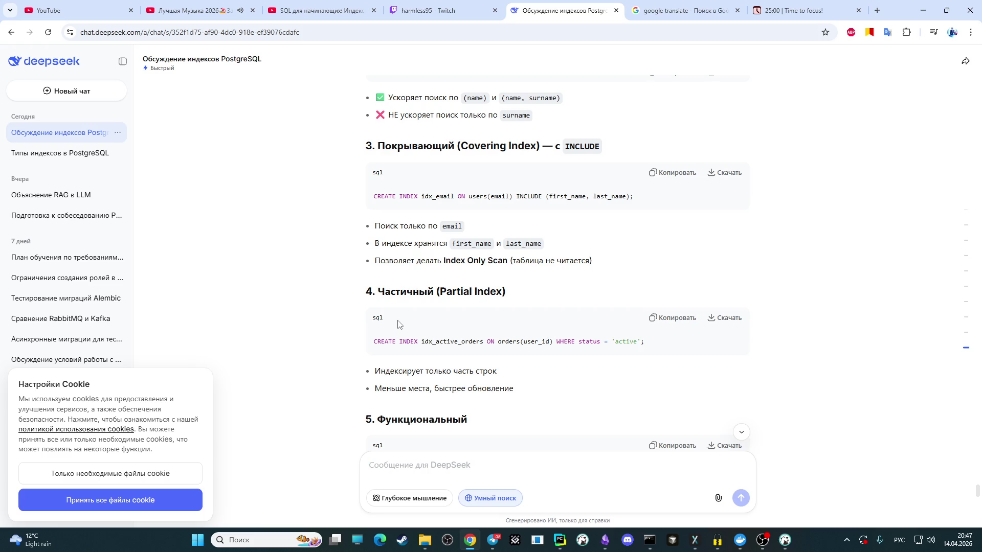
pyautogui.scroll(-2, 397, 328)
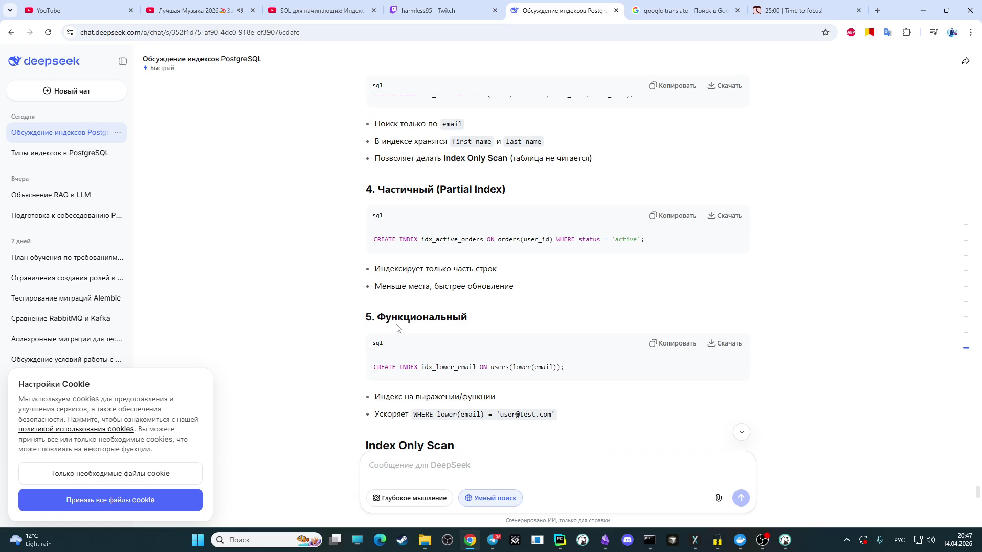
pyautogui.scroll(-2, 397, 327)
pyautogui.scroll(3, 397, 327)
pyautogui.scroll(3, 399, 319)
pyautogui.scroll(3, 401, 314)
pyautogui.scroll(3, 406, 299)
pyautogui.scroll(5, 406, 299)
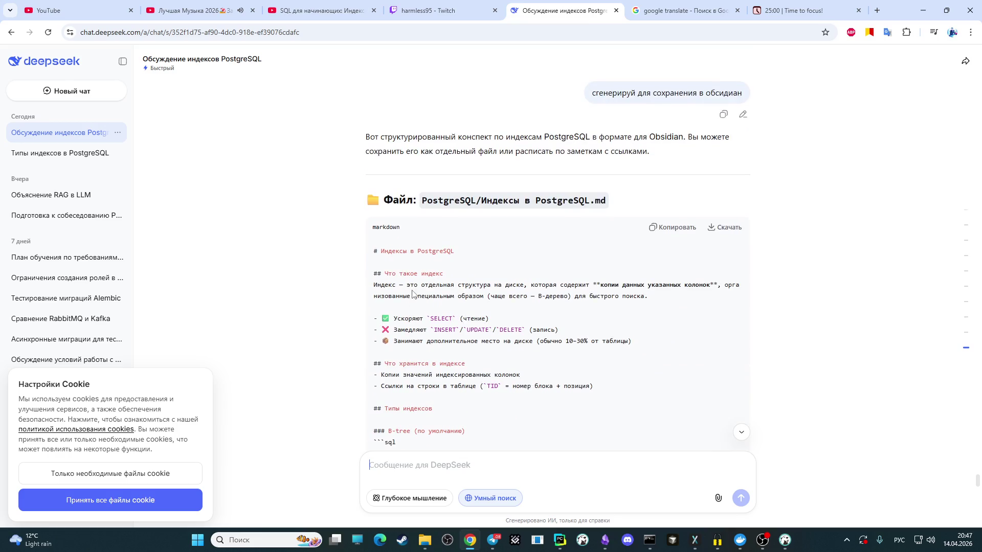
pyautogui.scroll(-4, 429, 270)
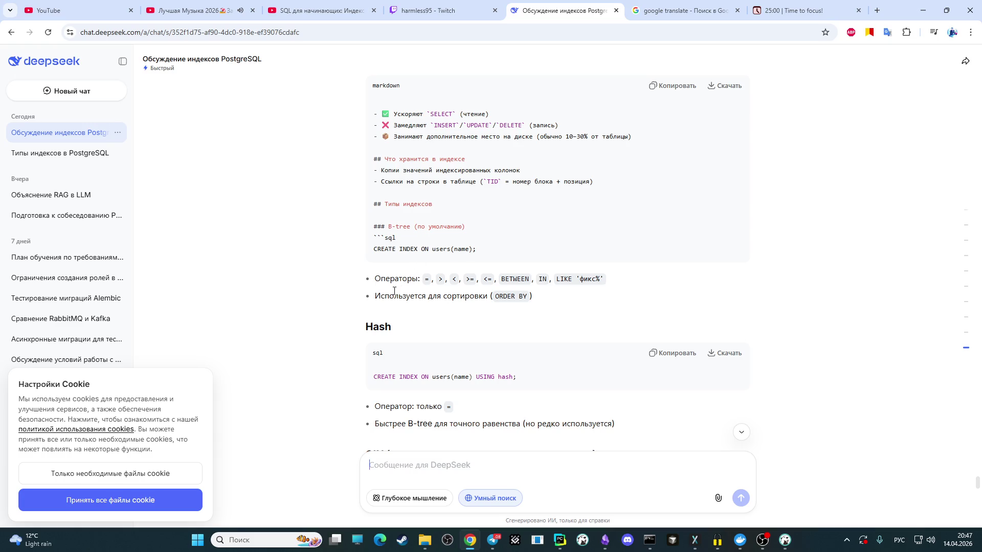
pyautogui.scroll(1, 394, 273)
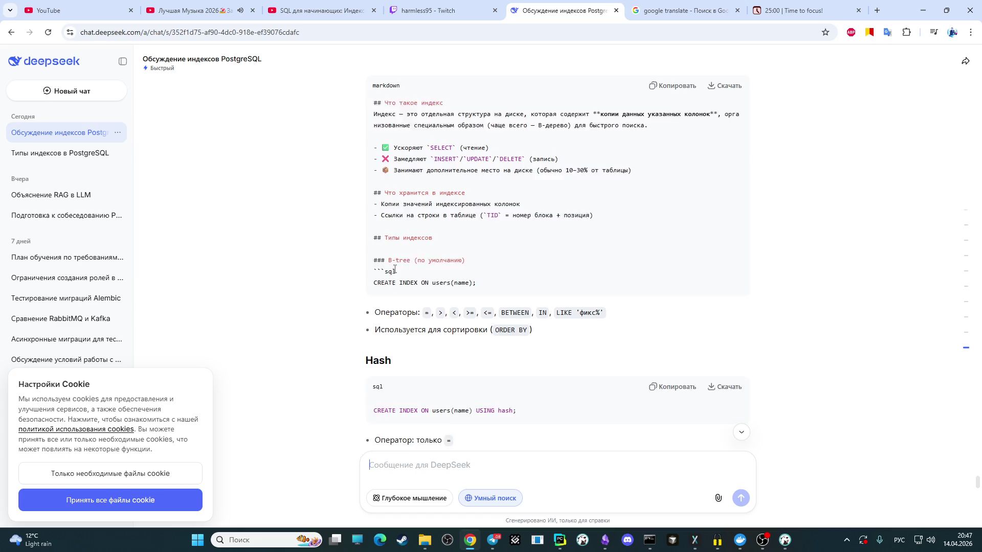
pyautogui.scroll(-5, 408, 257)
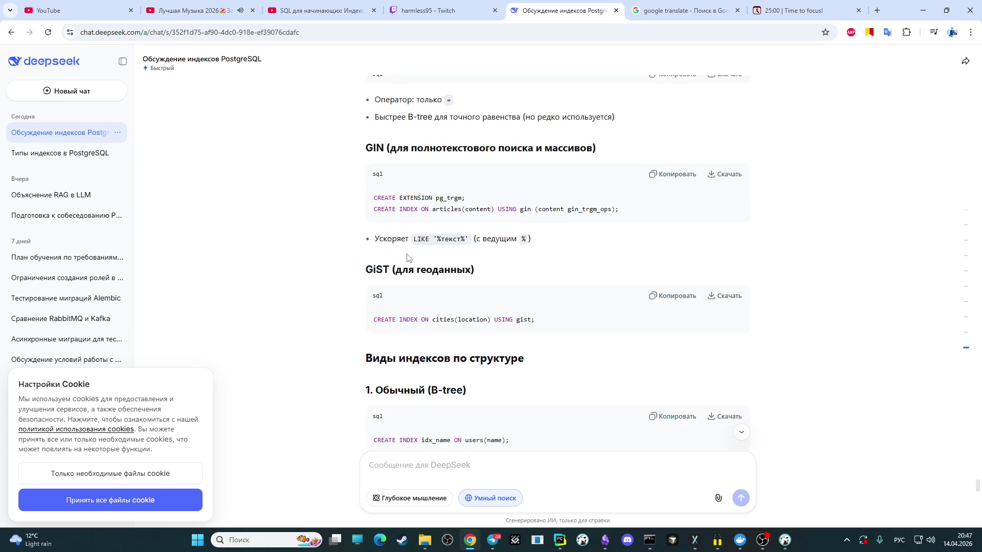
pyautogui.scroll(2, 408, 256)
pyautogui.scroll(3, 408, 256)
pyautogui.scroll(-5, 849, 253)
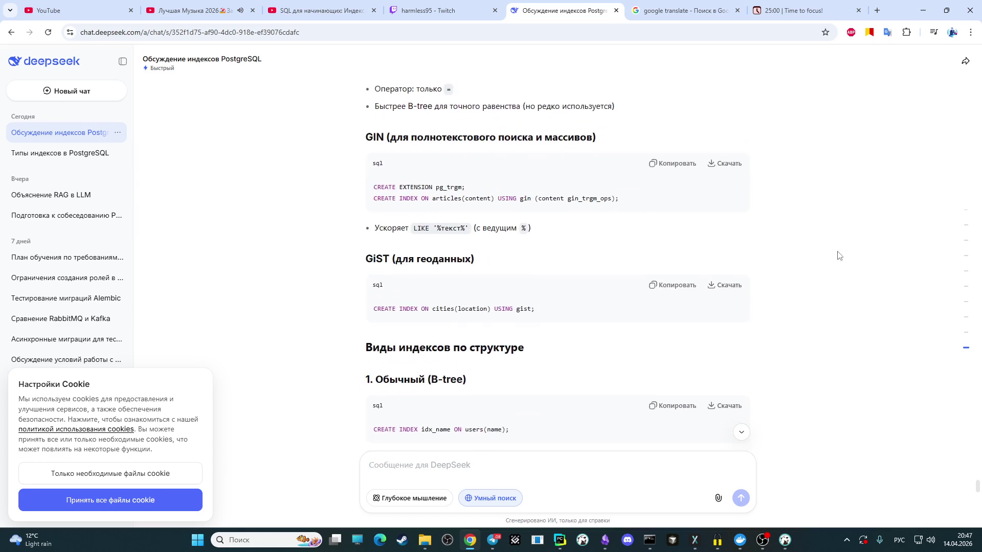
pyautogui.scroll(-10, 631, 254)
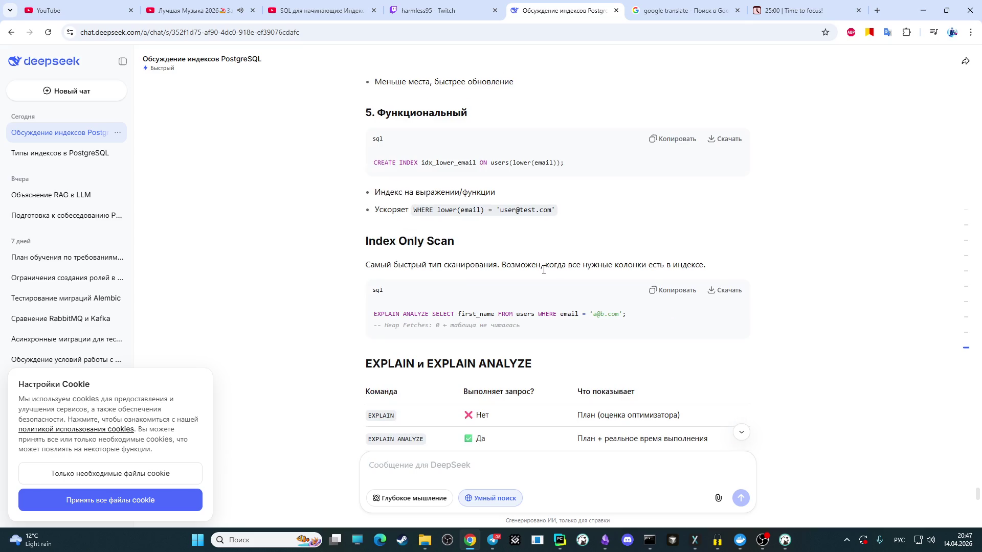
pyautogui.scroll(-2, 536, 275)
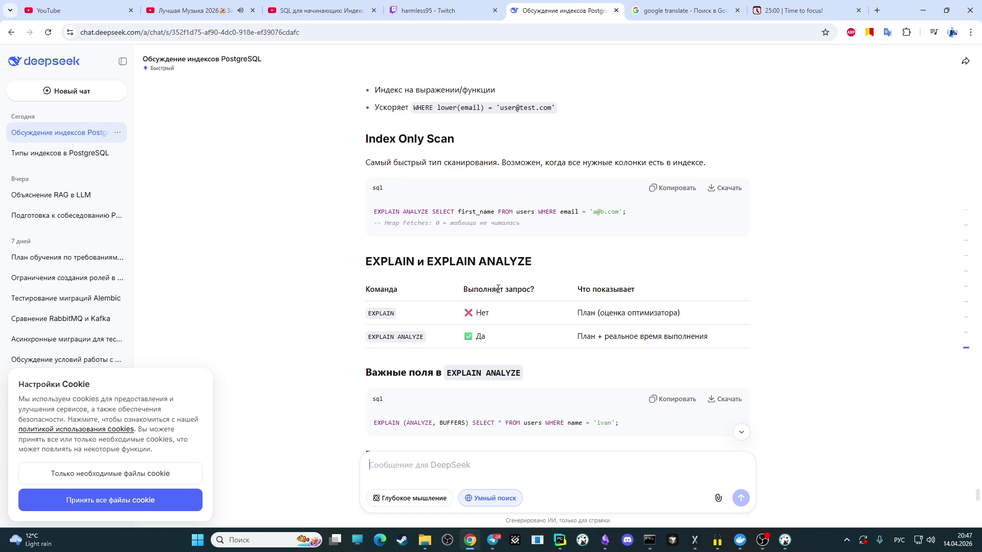
pyautogui.scroll(-1, 498, 289)
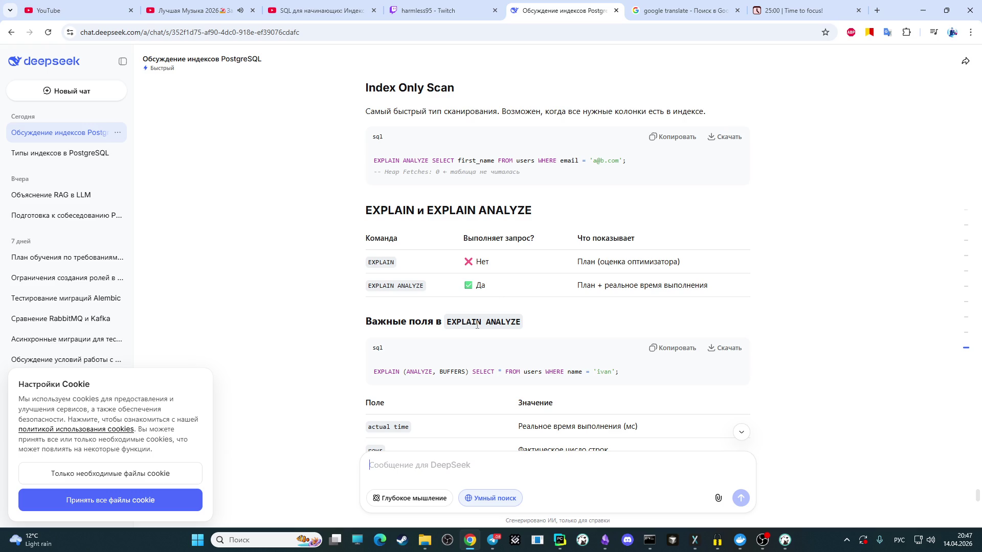
pyautogui.scroll(-2, 477, 326)
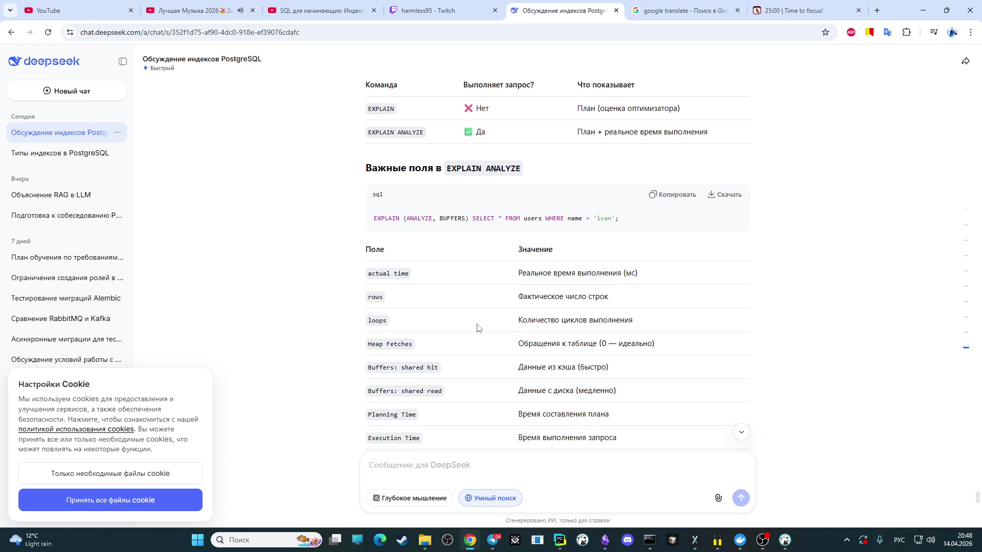
pyautogui.scroll(-1, 477, 329)
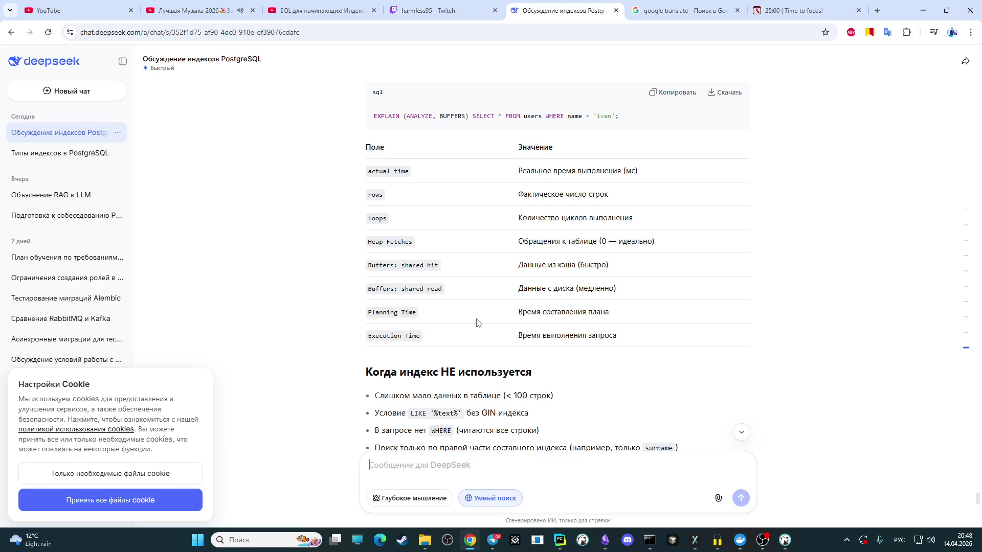
pyautogui.scroll(-1, 477, 323)
pyautogui.scroll(-1, 476, 323)
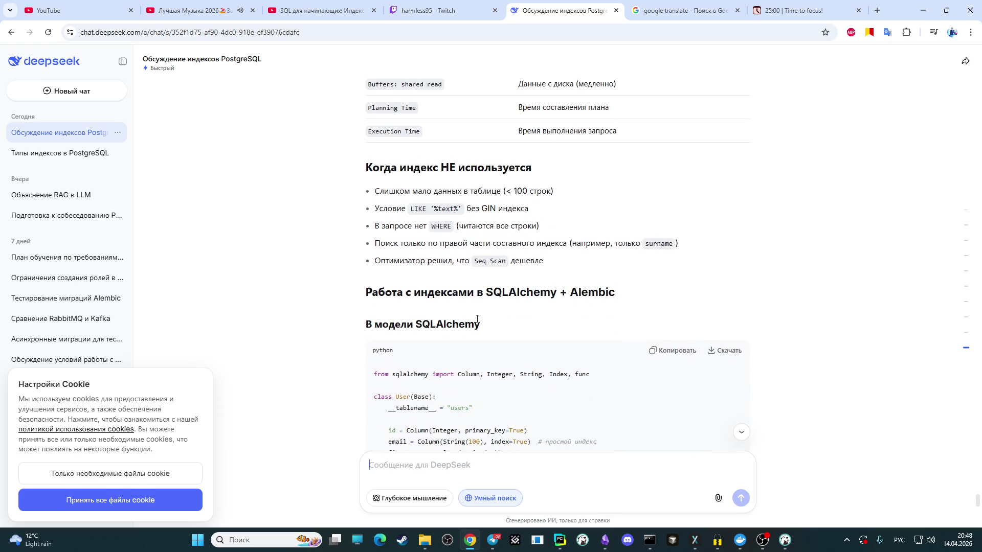
pyautogui.scroll(-2, 477, 322)
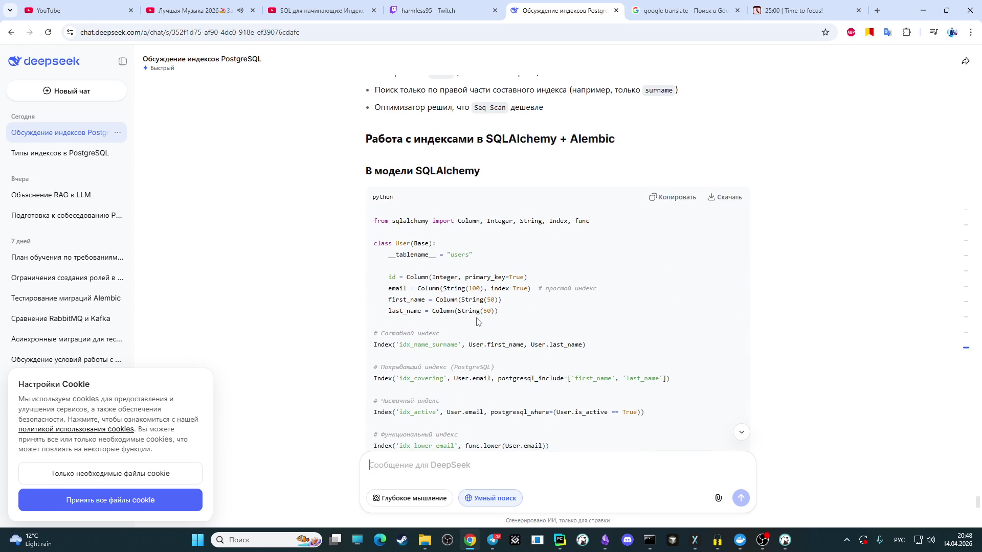
pyautogui.scroll(1, 466, 184)
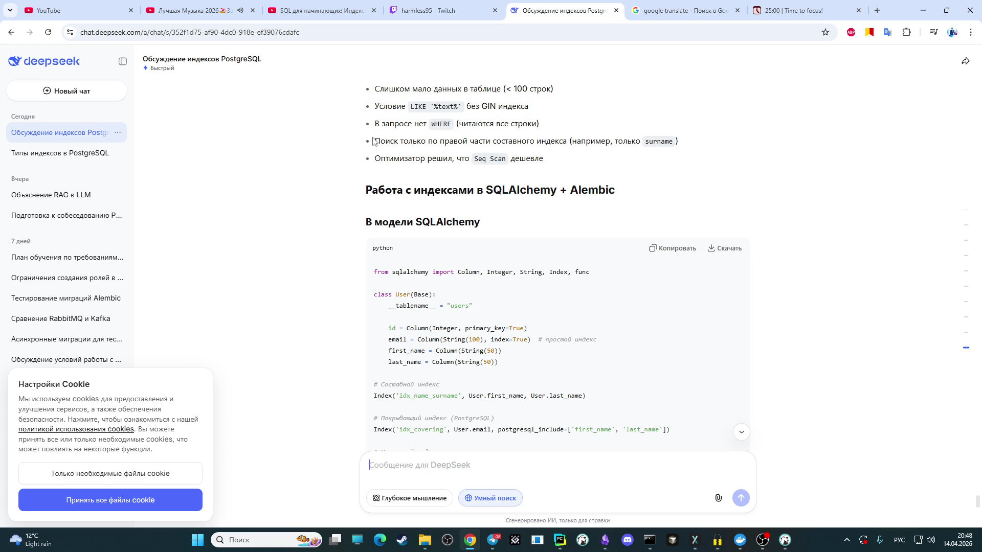
pyautogui.scroll(-3, 374, 142)
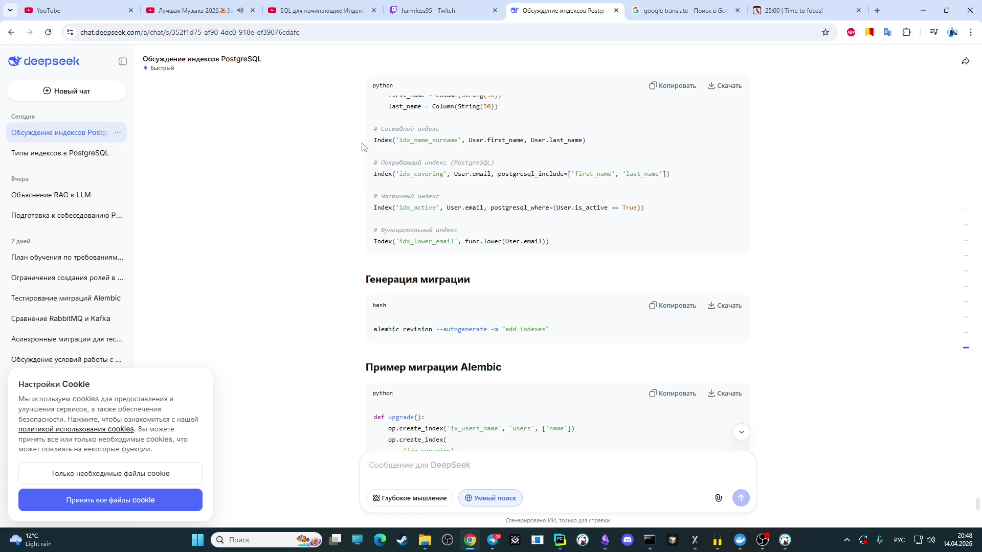
pyautogui.scroll(-1, 362, 146)
pyautogui.scroll(-2, 361, 150)
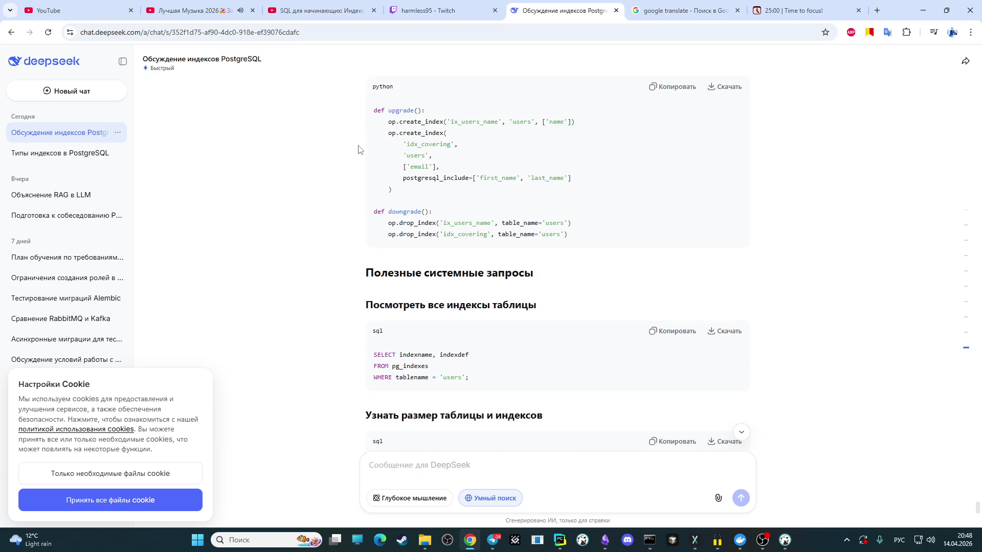
pyautogui.scroll(-1, 358, 150)
pyautogui.scroll(-2, 357, 150)
pyautogui.scroll(-2, 355, 151)
pyautogui.scroll(-3, 355, 151)
pyautogui.scroll(-3, 356, 151)
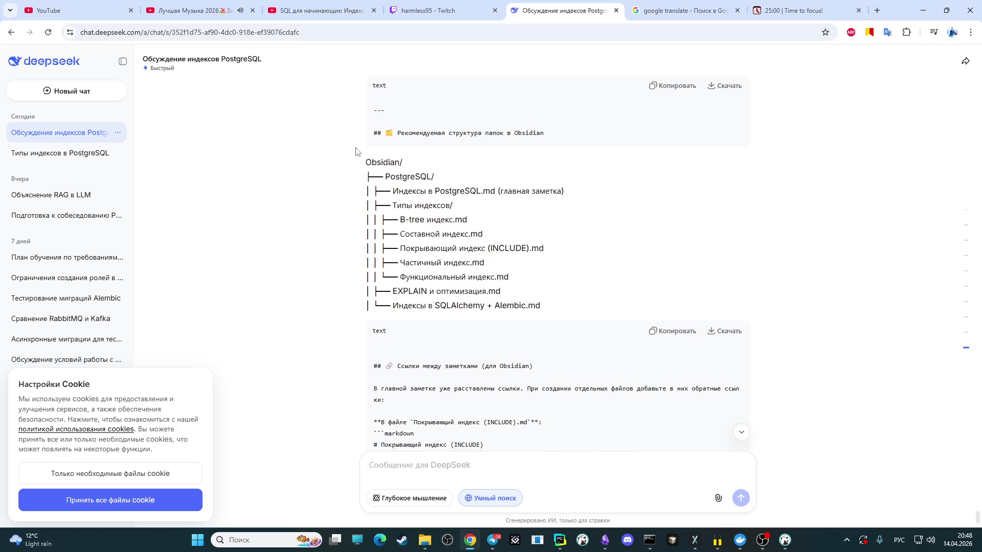
pyautogui.scroll(-3, 356, 151)
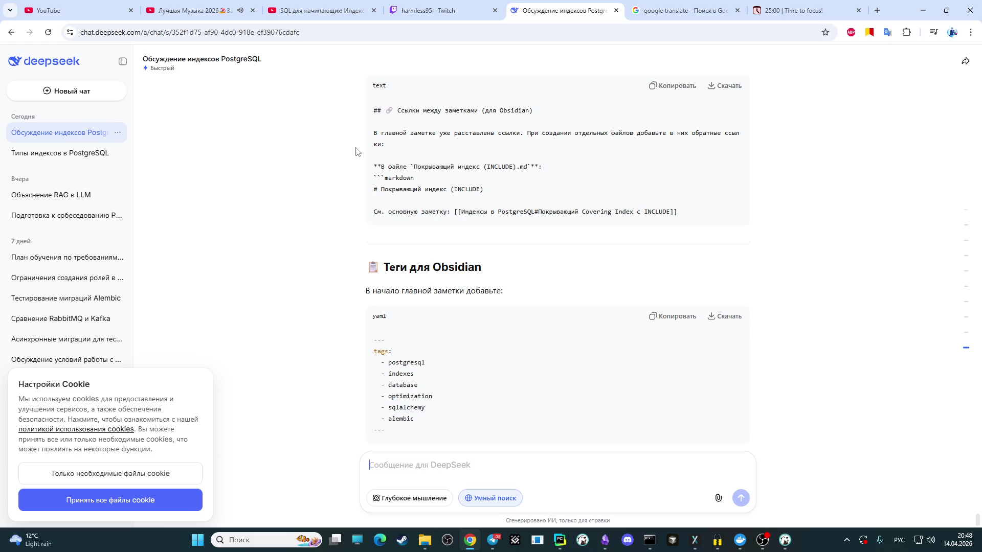
pyautogui.scroll(3, 355, 152)
pyautogui.scroll(3, 443, 191)
pyautogui.scroll(3, 442, 192)
pyautogui.scroll(3, 448, 200)
pyautogui.scroll(3, 455, 208)
pyautogui.scroll(3, 458, 216)
pyautogui.scroll(3, 458, 217)
pyautogui.scroll(3, 461, 250)
pyautogui.scroll(2, 460, 250)
pyautogui.scroll(3, 460, 250)
pyautogui.scroll(3, 460, 253)
pyautogui.scroll(3, 459, 258)
pyautogui.scroll(1, 459, 258)
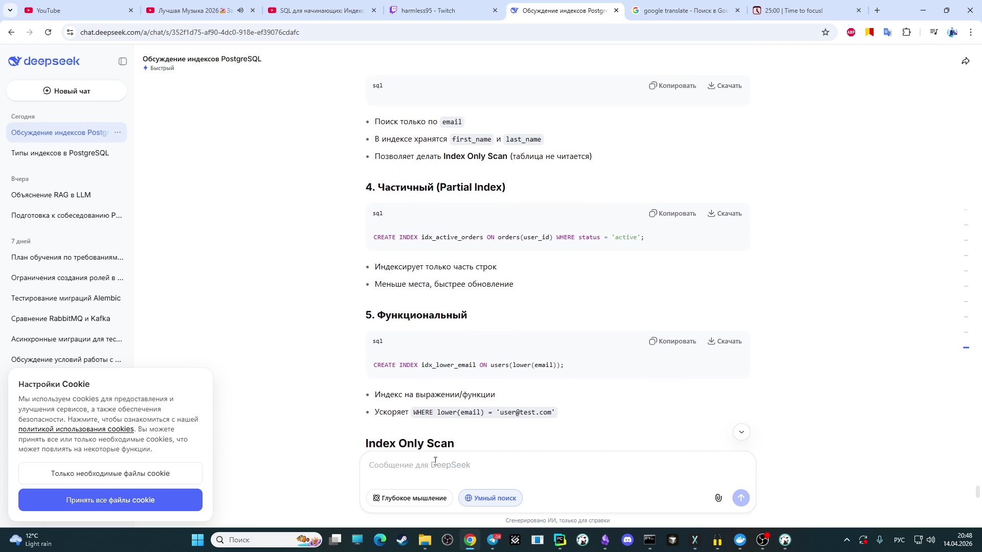
pyautogui.write('сформируй в ')
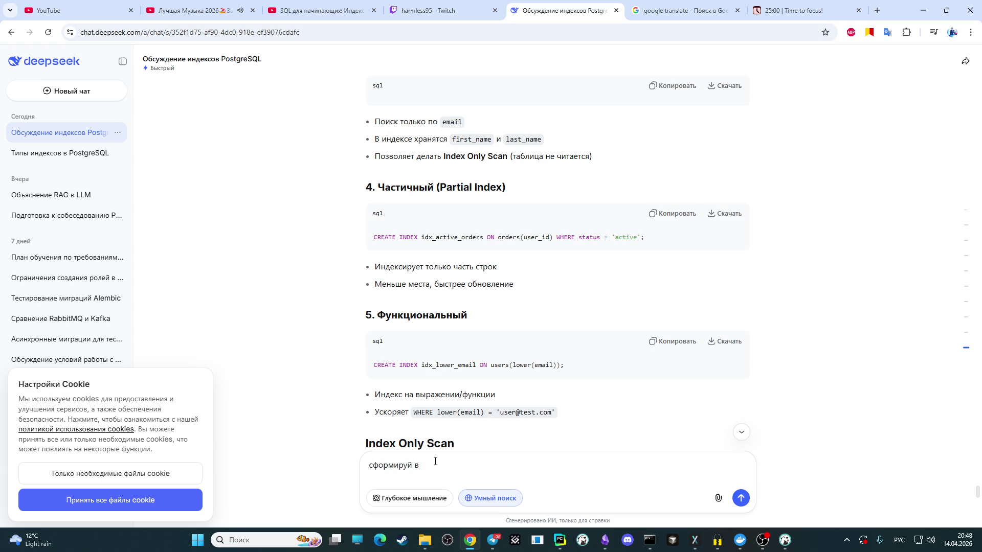
pyautogui.write('сев одномфайле для копирования')
# Step: Send the request 'сформируй все в одном файле для копирования' for a single copyable markdown file
pyautogui.press('Return')
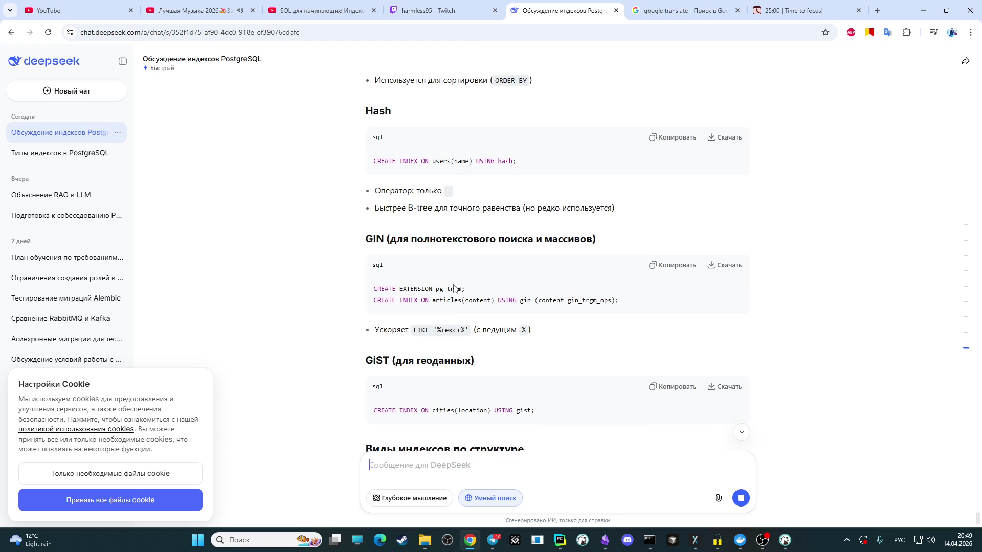
pyautogui.scroll(3, 454, 289)
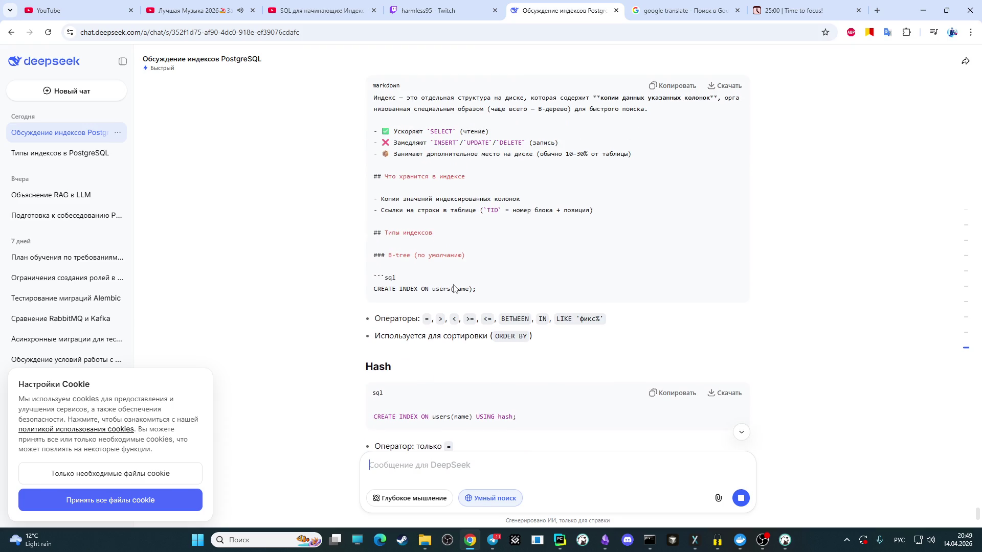
pyautogui.scroll(-3, 454, 288)
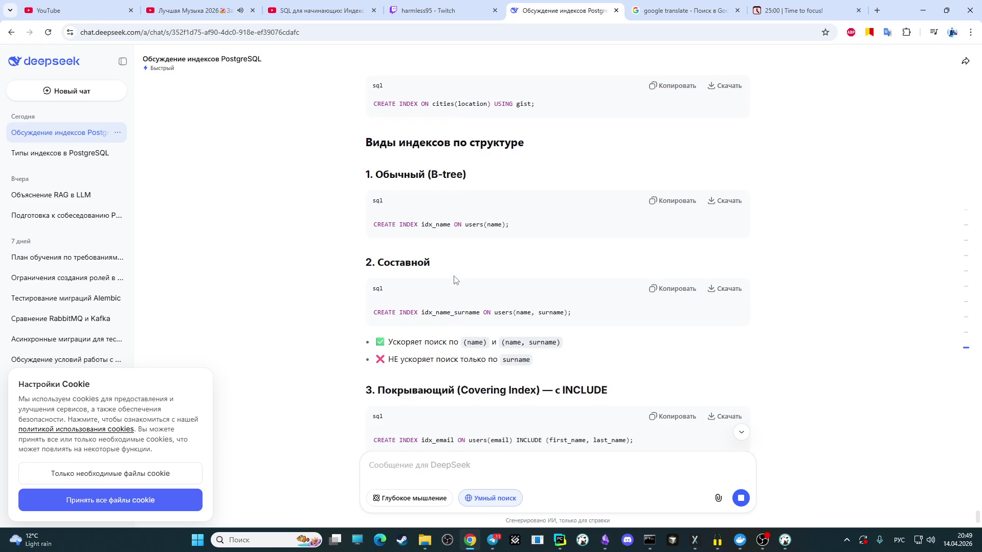
pyautogui.scroll(10, 454, 280)
pyautogui.scroll(1, 455, 280)
pyautogui.scroll(2, 454, 280)
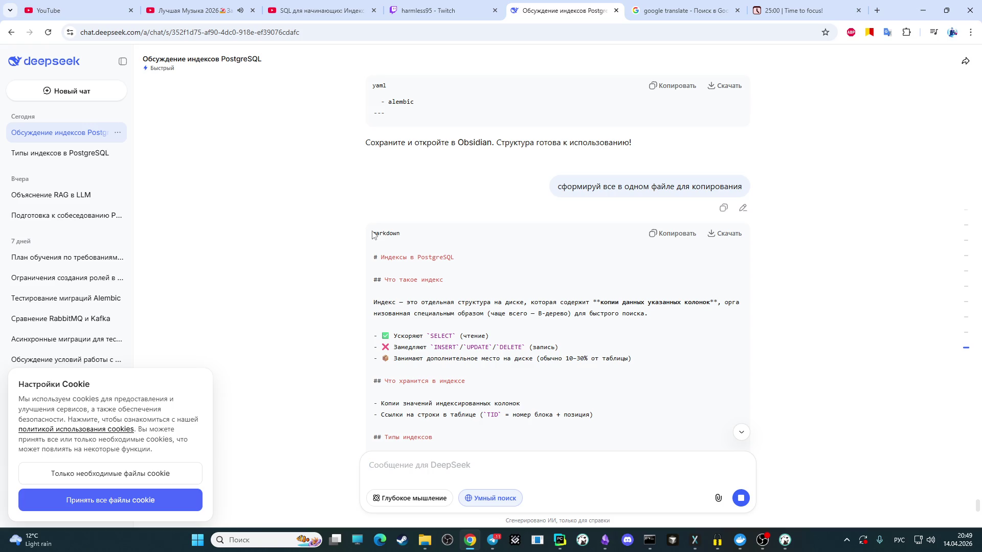
pyautogui.scroll(-3, 373, 236)
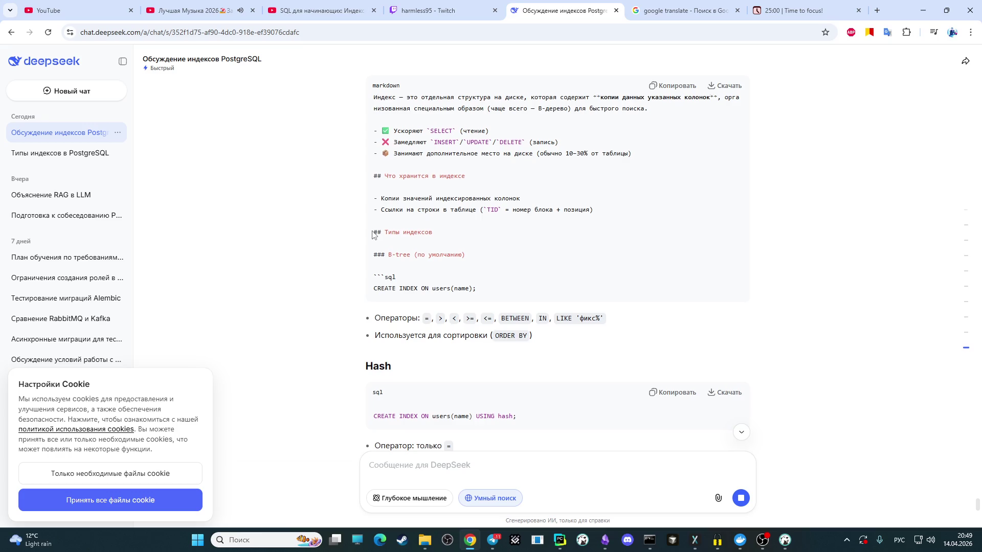
pyautogui.scroll(-2, 373, 235)
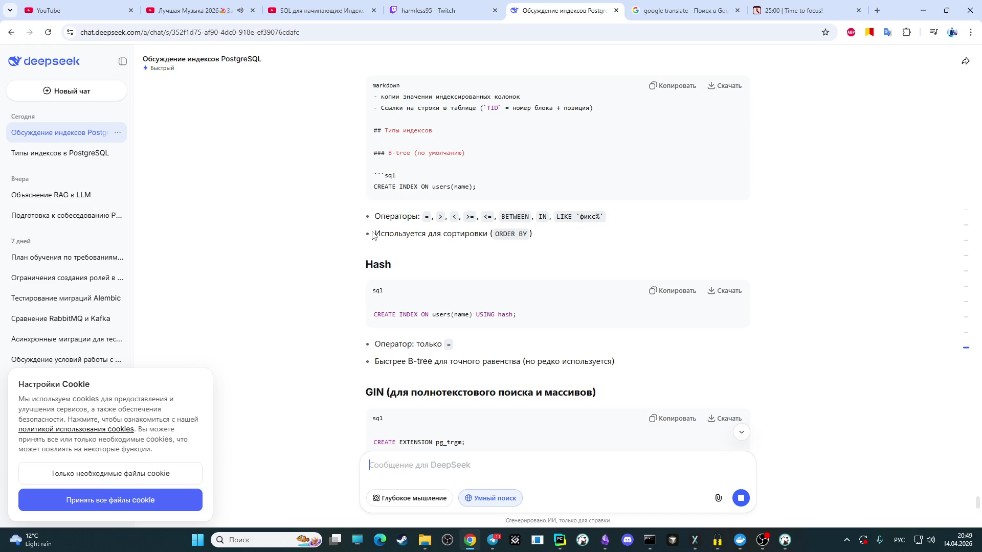
pyautogui.scroll(2, 373, 235)
pyautogui.scroll(2, 380, 292)
pyautogui.scroll(1, 386, 338)
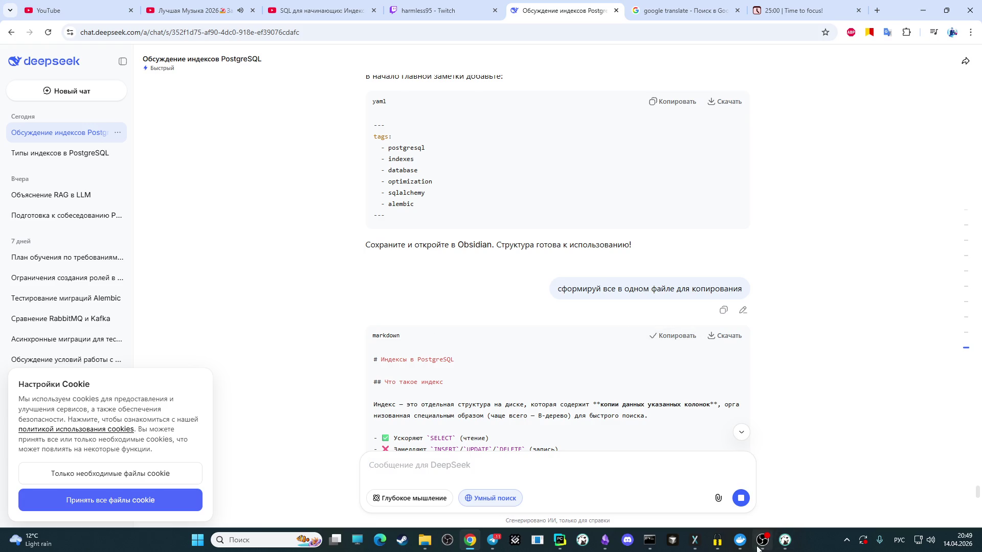
# Step: Replace the note's b-tree line with the pasted DeepSeek markdown on PostgreSQL indexes
pyautogui.click(605, 540)
pyautogui.hotkey('ctrl', 'a')
pyautogui.hotkey('ctrl', 'v')
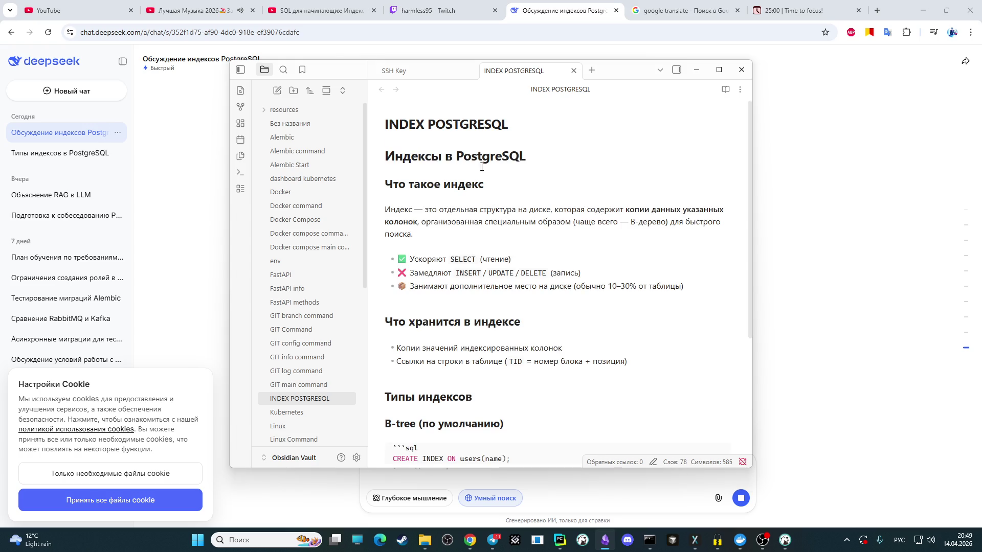
# Step: Rename the note from INDEX POSTGRESQL to Индексы в PostgreSQL using the heading text
pyautogui.click(515, 121)
pyautogui.press('BackSpace')
pyautogui.press('BackSpace')
pyautogui.press('BackSpace')
pyautogui.press('BackSpace')
pyautogui.press('BackSpace')
pyautogui.press('BackSpace')
pyautogui.press('BackSpace')
pyautogui.press('BackSpace')
pyautogui.press('BackSpace')
pyautogui.press('BackSpace')
pyautogui.press('BackSpace')
pyautogui.press('BackSpace')
pyautogui.press('BackSpace')
pyautogui.press('BackSpace')
pyautogui.press('BackSpace')
pyautogui.press('BackSpace')
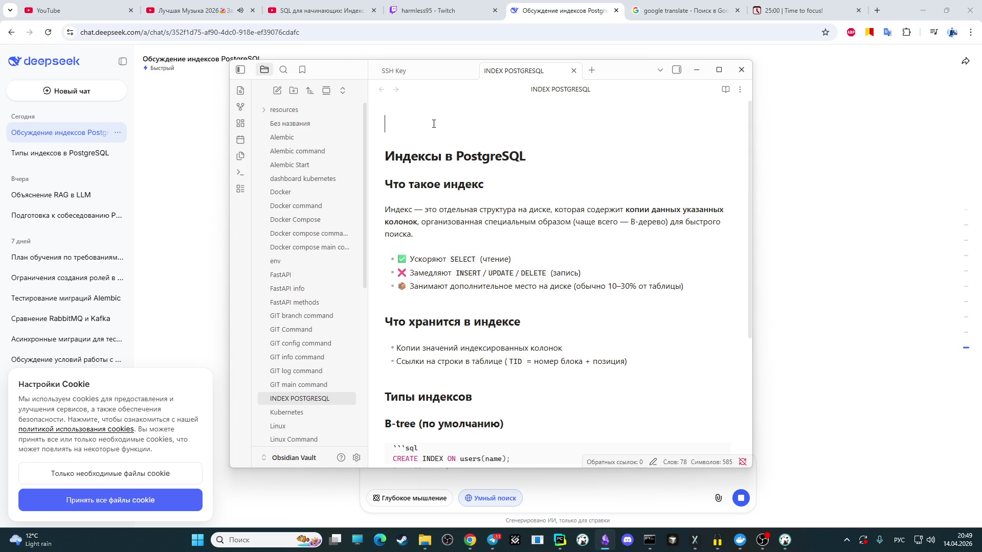
pyautogui.hotkey('ctrl', 'z')
pyautogui.moveTo(542, 152); pyautogui.dragTo(383, 155)
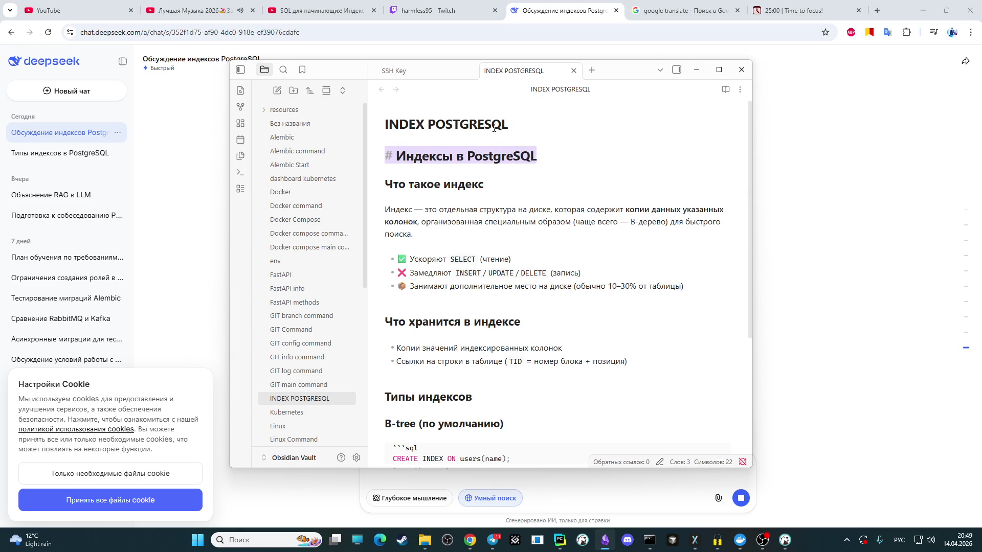
pyautogui.press('Right')
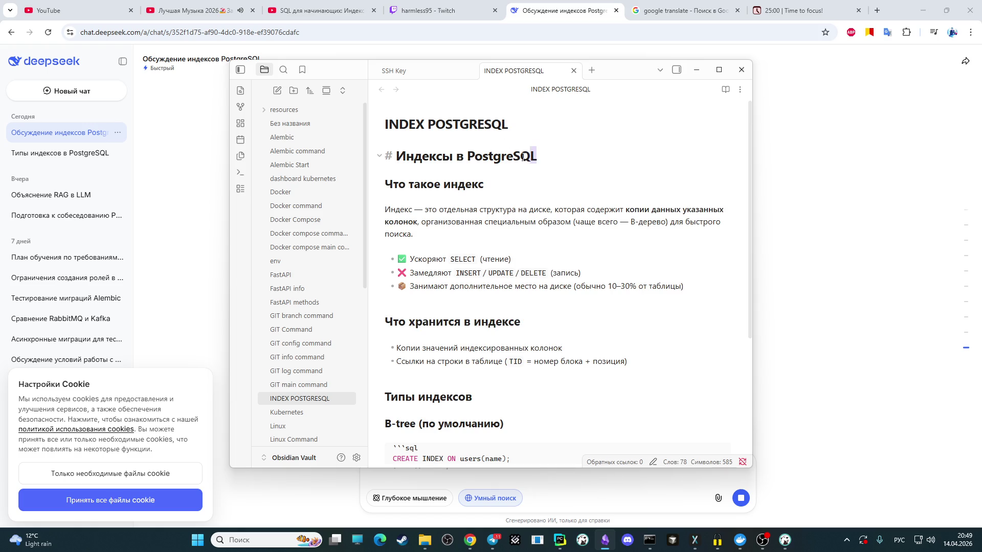
pyautogui.hotkey('shift', 'Left')
pyautogui.hotkey('shift', 'Left')
pyautogui.hotkey('shift', 'Left')
pyautogui.hotkey('ctrl', 'c')
pyautogui.click(498, 124)
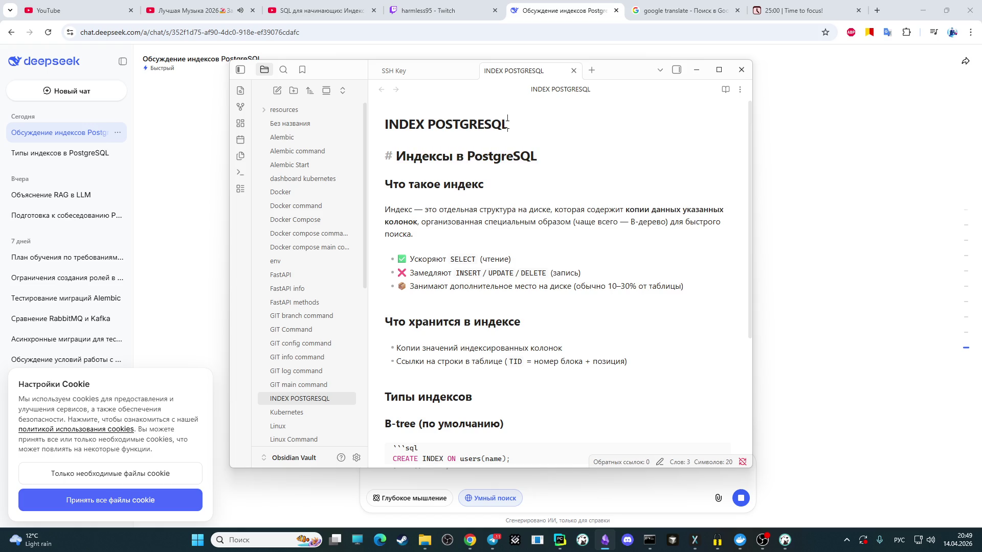
pyautogui.hotkey('ctrl', 'a')
pyautogui.hotkey('ctrl', 'v')
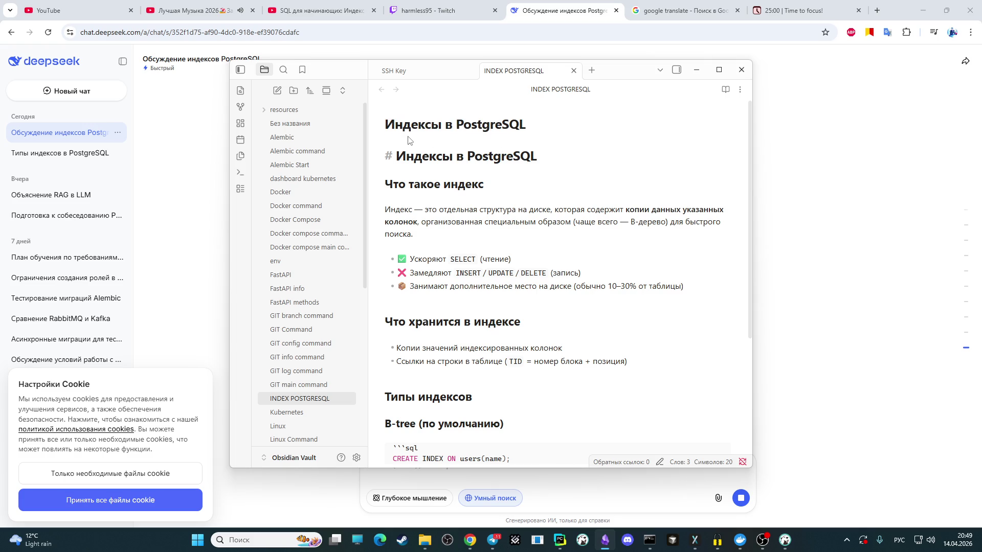
pyautogui.click(416, 144)
# Step: Delete the duplicate '# Индексы в PostgreSQL' heading from the note body and return to DeepSeek
pyautogui.moveTo(539, 154); pyautogui.dragTo(380, 160)
pyautogui.click(420, 164)
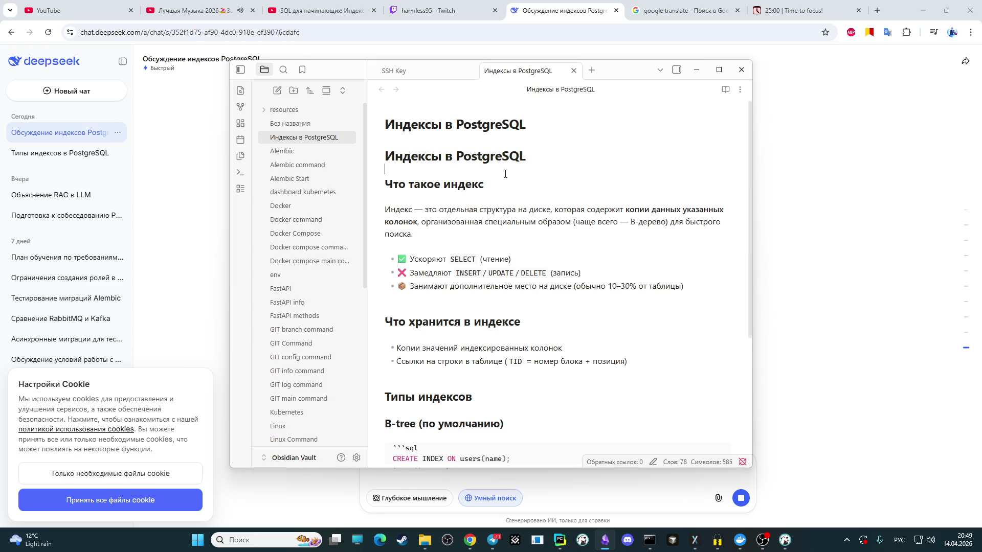
pyautogui.click(378, 157)
pyautogui.click(379, 157)
pyautogui.moveTo(536, 155); pyautogui.dragTo(394, 154)
pyautogui.press('BackSpace')
pyautogui.press('BackSpace')
pyautogui.press('BackSpace')
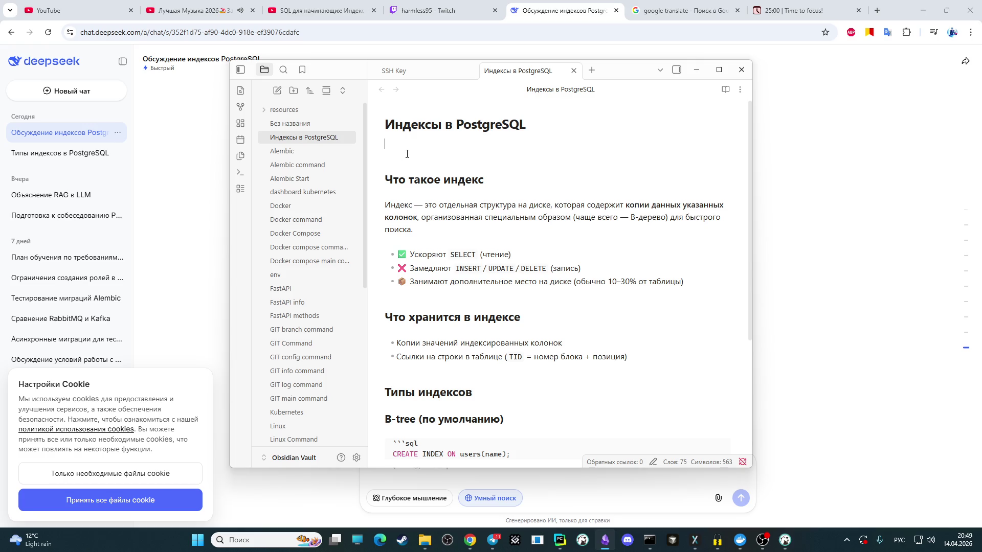
pyautogui.press('BackSpace')
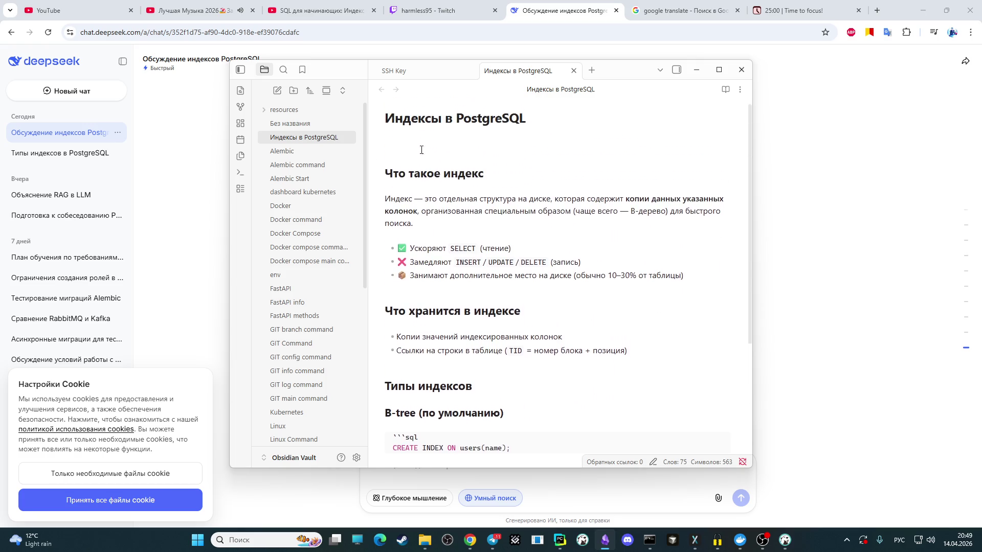
pyautogui.scroll(-3, 427, 150)
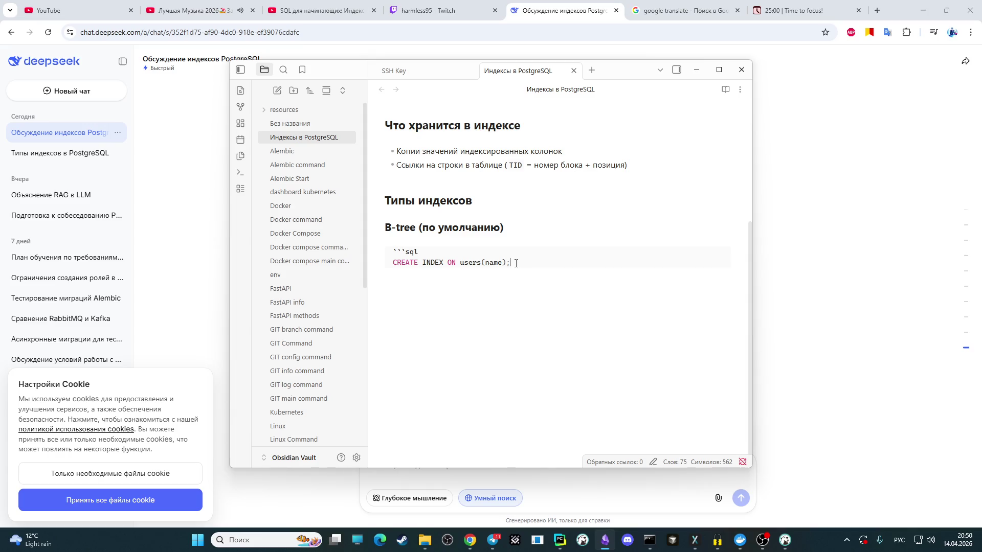
pyautogui.hotkey('alt', 'Tab')
pyautogui.scroll(-2, 563, 265)
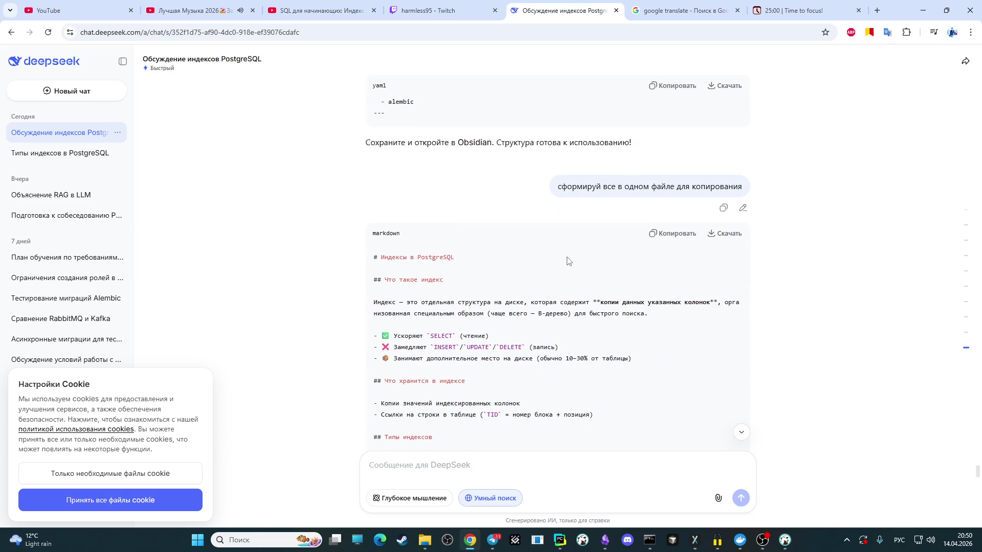
pyautogui.scroll(-5, 564, 261)
pyautogui.scroll(-2, 552, 258)
pyautogui.scroll(1, 541, 255)
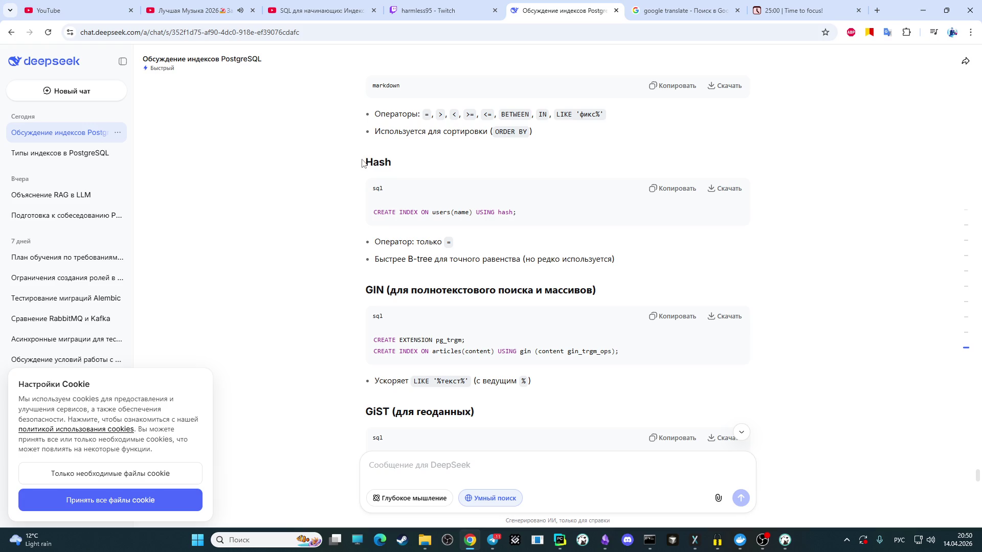
# Step: Select the remaining answer sections (operators, Hash, GIN, GiST) in DeepSeek and bring the Obsidian note forward
pyautogui.moveTo(392, 439); pyautogui.dragTo(430, 175)
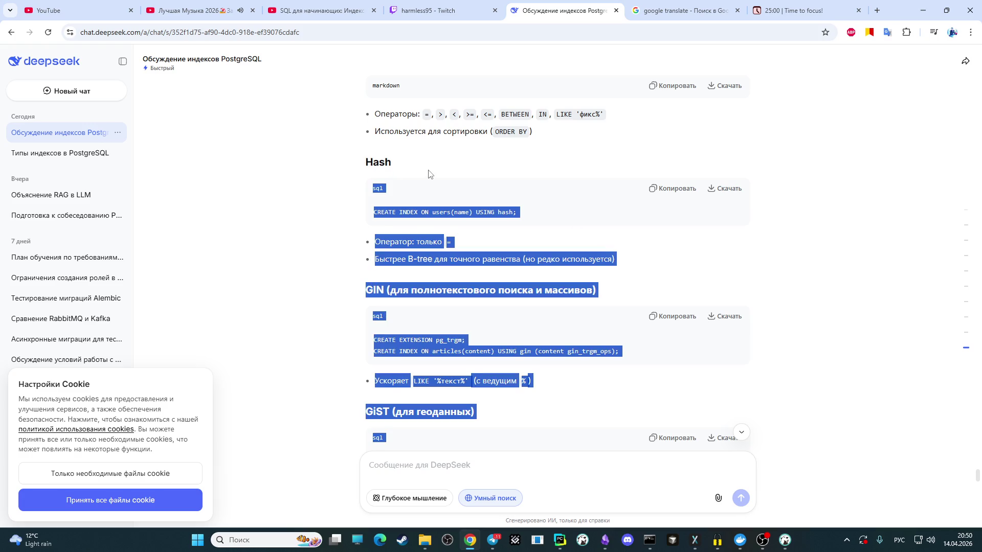
pyautogui.click(828, 244)
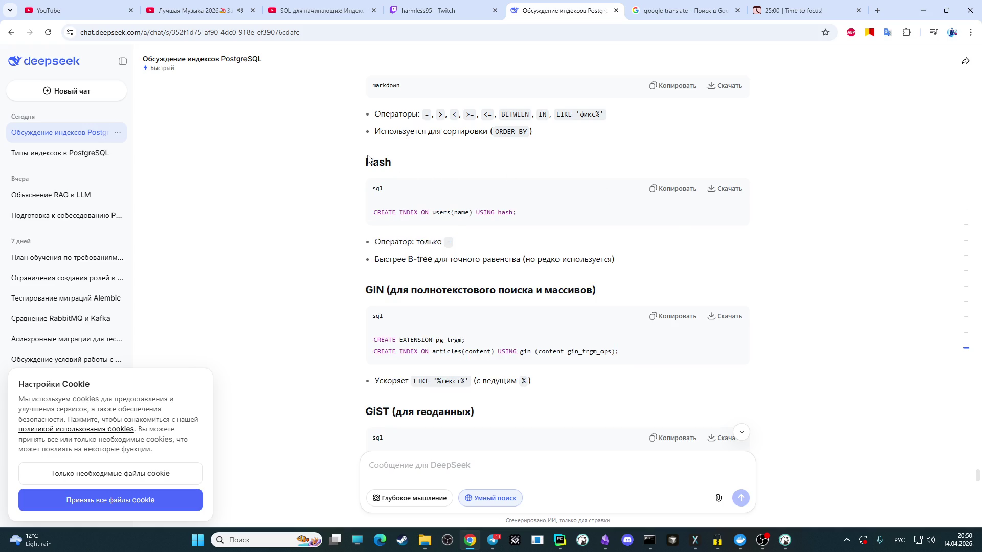
pyautogui.moveTo(366, 160); pyautogui.dragTo(384, 191)
pyautogui.scroll(2, 404, 198)
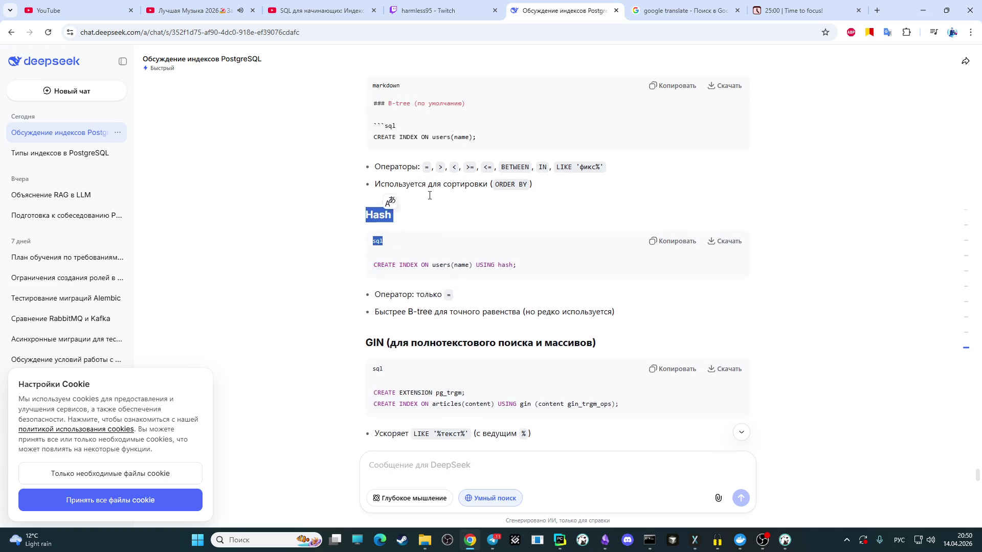
pyautogui.click(613, 244)
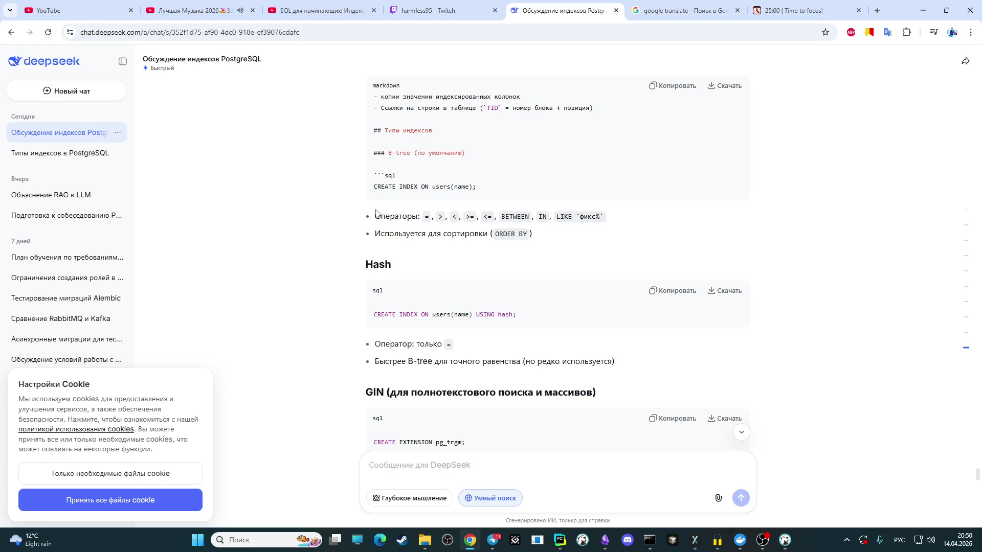
pyautogui.moveTo(361, 215); pyautogui.dragTo(482, 258)
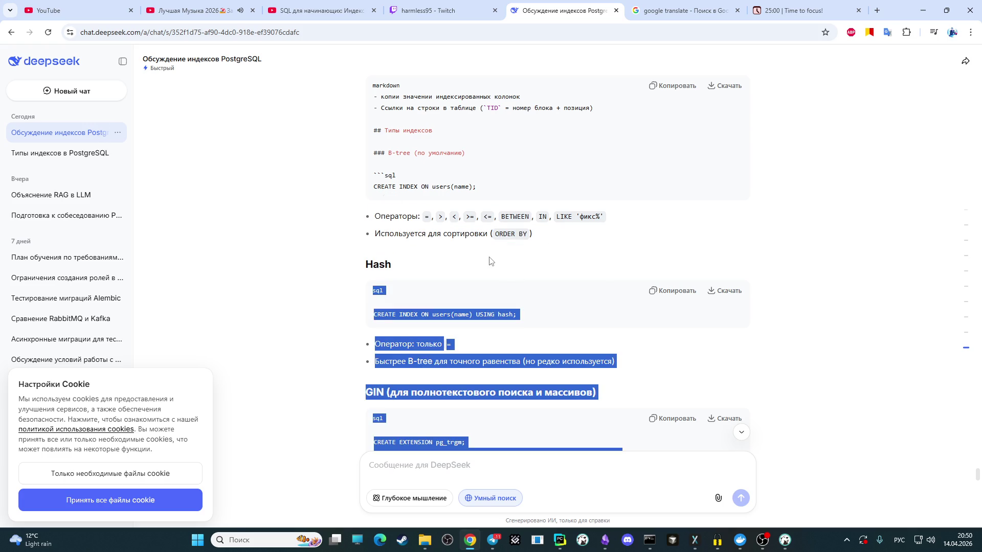
pyautogui.click(435, 238)
pyautogui.moveTo(365, 213); pyautogui.dragTo(371, 217)
pyautogui.click(424, 253)
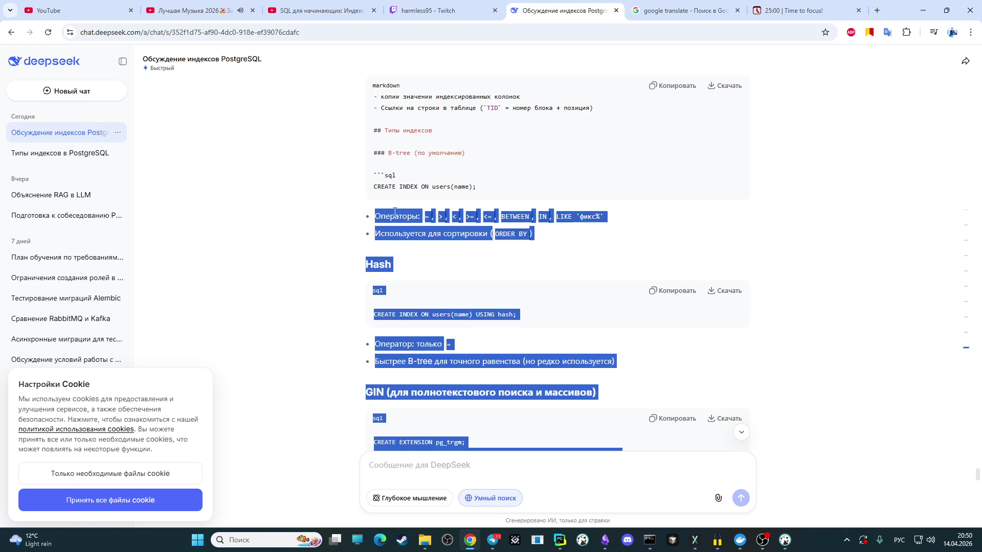
pyautogui.scroll(-5, 456, 223)
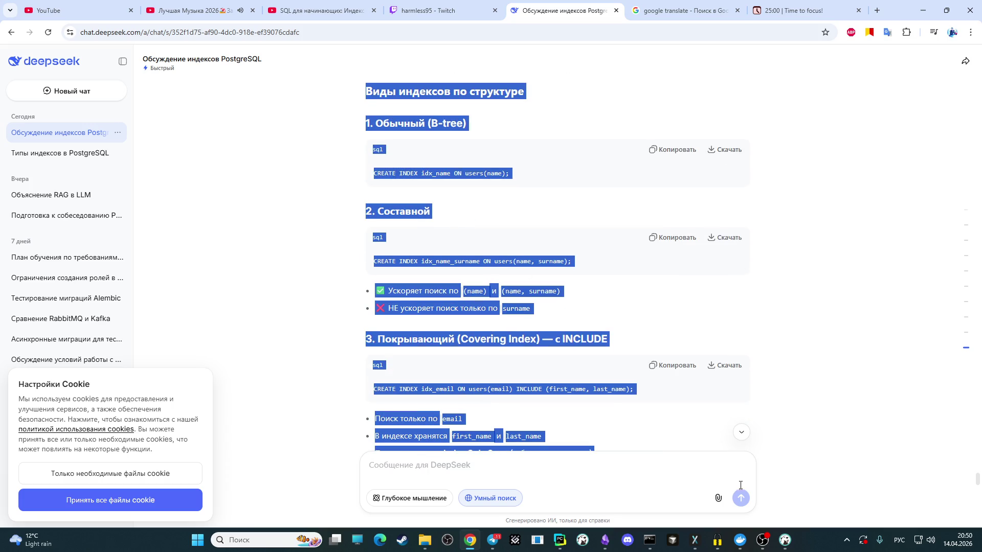
pyautogui.click(604, 540)
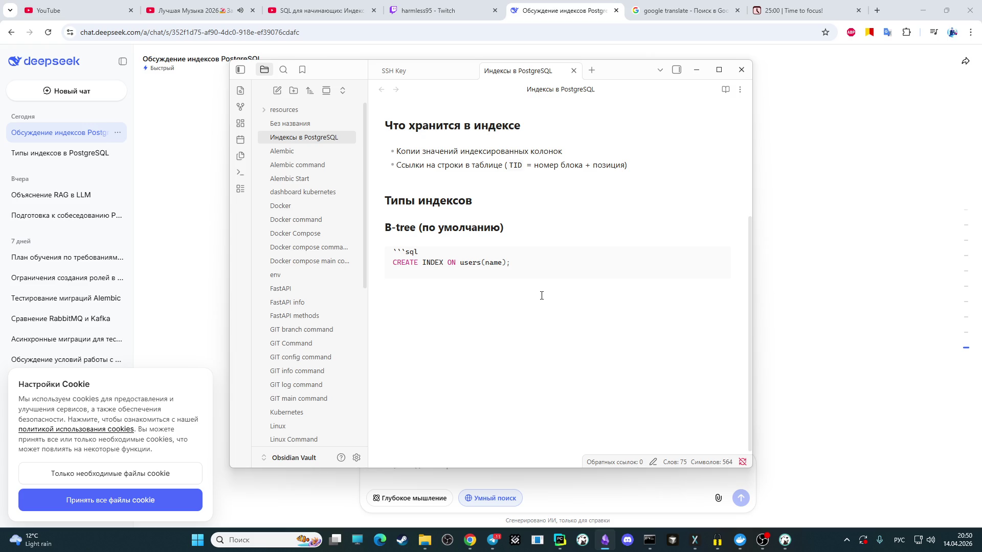
# Step: Close the B-tree SQL example with ``` and paste the Hash, GIN and GiST sections below it, maximizing the window
pyautogui.hotkey('ctrl', 'v')
pyautogui.scroll(-2, 541, 295)
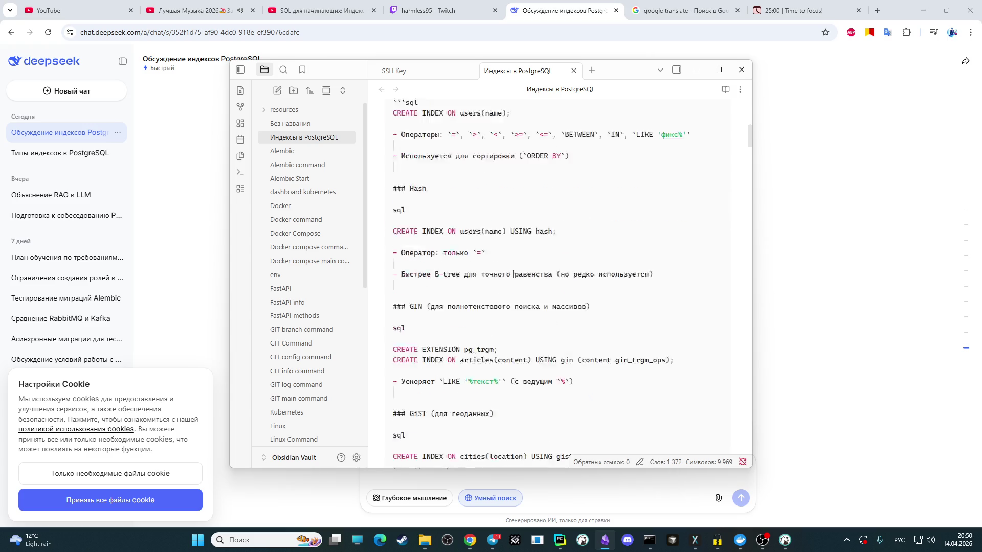
pyautogui.scroll(-5, 512, 273)
pyautogui.scroll(3, 548, 277)
pyautogui.scroll(4, 530, 283)
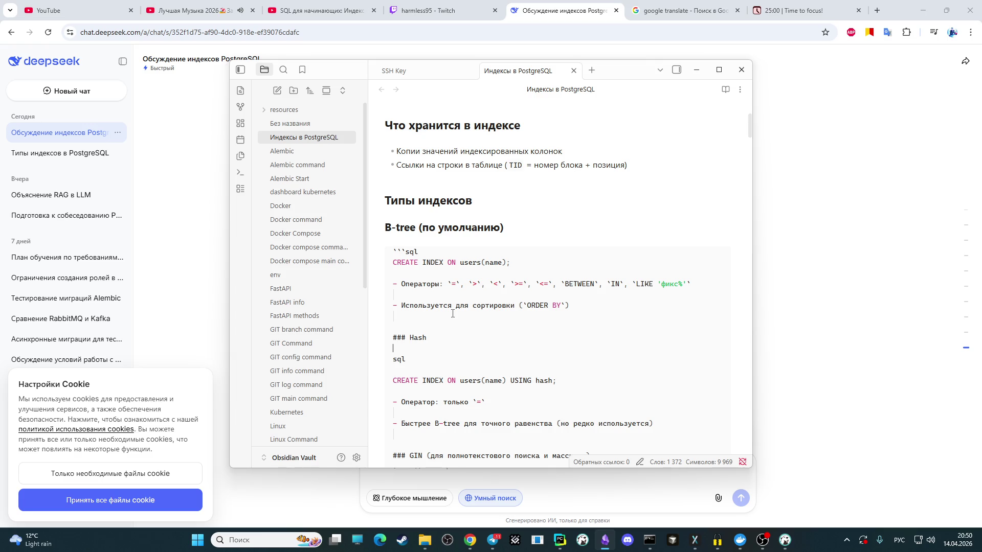
pyautogui.hotkey('ctrl', 'z')
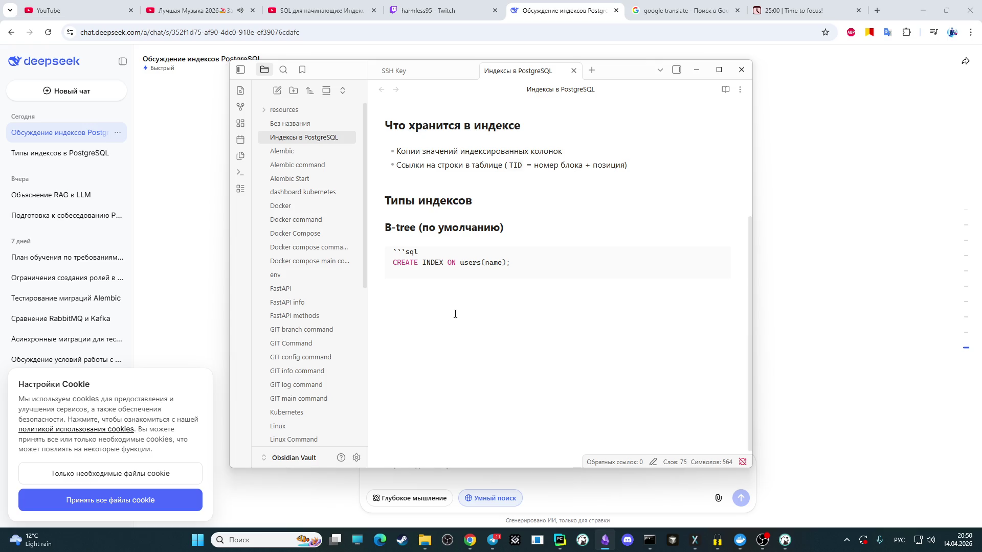
pyautogui.click(428, 286)
pyautogui.press('BackSpace')
pyautogui.hotkey('alt', 'shift')
pyautogui.write('`')
pyautogui.press('Return')
pyautogui.hotkey('ctrl', 'v')
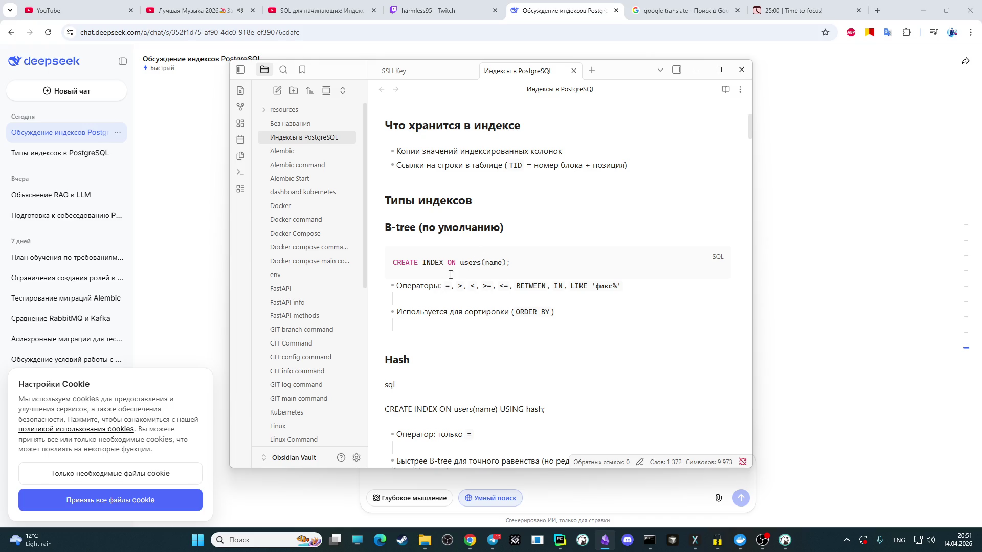
pyautogui.scroll(-2, 419, 290)
pyautogui.scroll(-1, 437, 274)
pyautogui.scroll(-1, 434, 274)
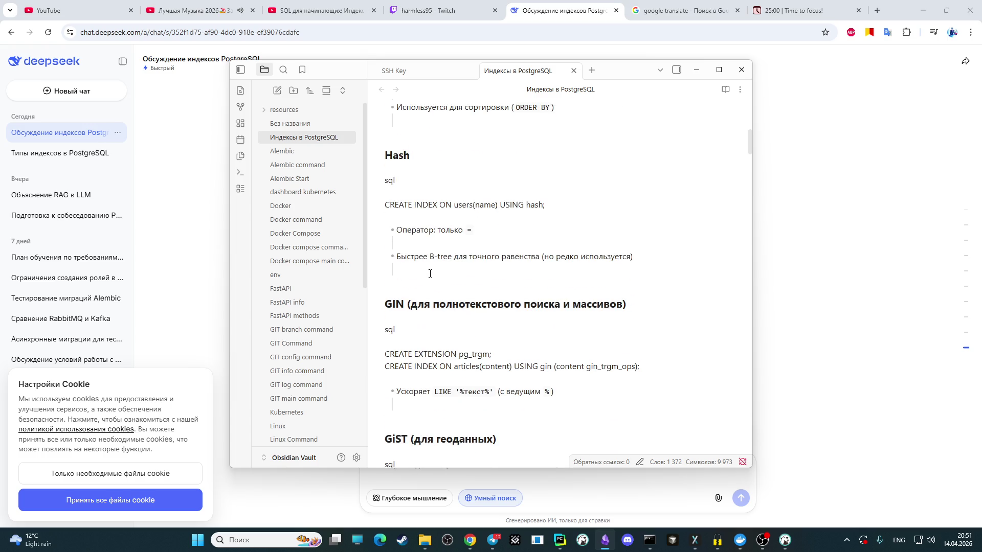
pyautogui.scroll(3, 424, 274)
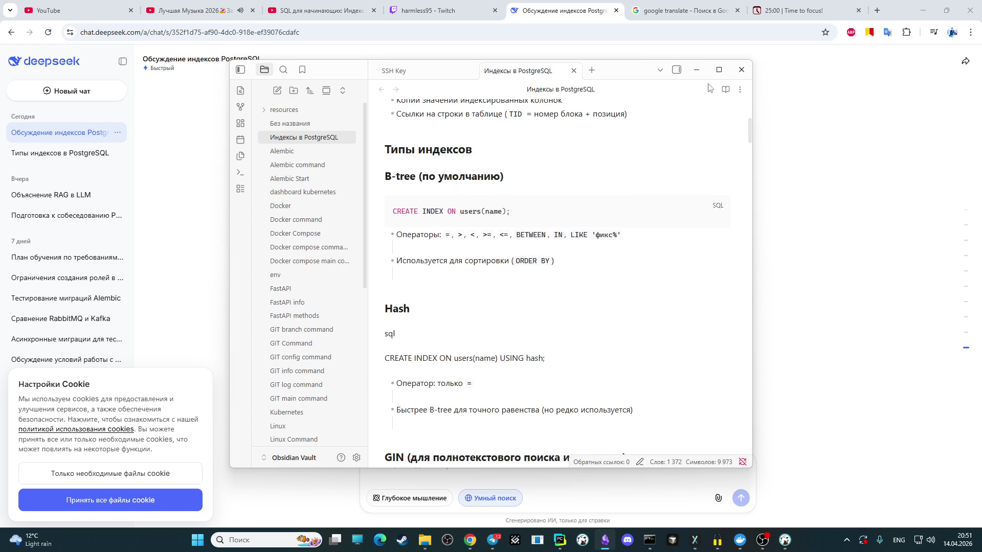
pyautogui.click(719, 69)
pyautogui.scroll(3, 495, 220)
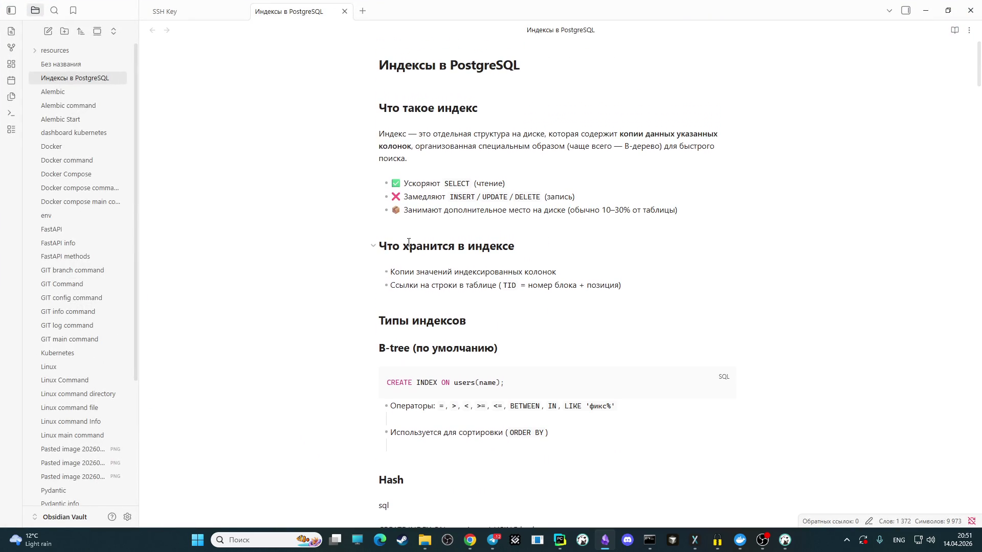
pyautogui.scroll(-2, 409, 292)
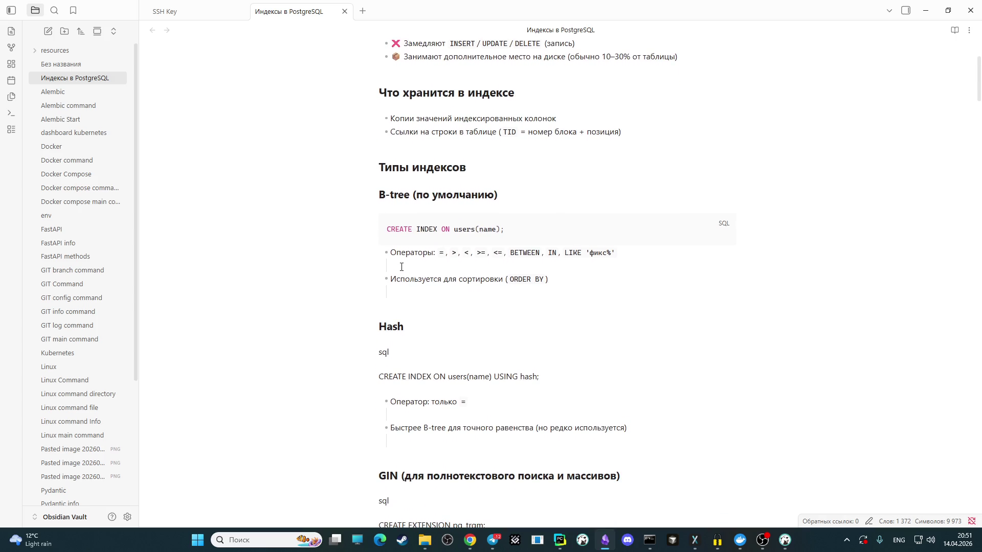
pyautogui.click(400, 267)
pyautogui.scroll(-2, 410, 295)
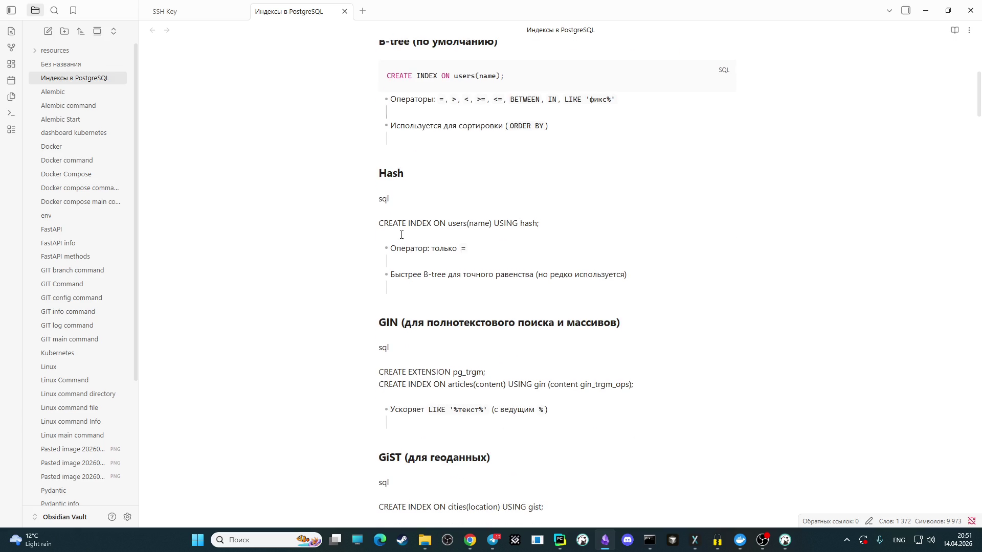
pyautogui.scroll(-3, 392, 264)
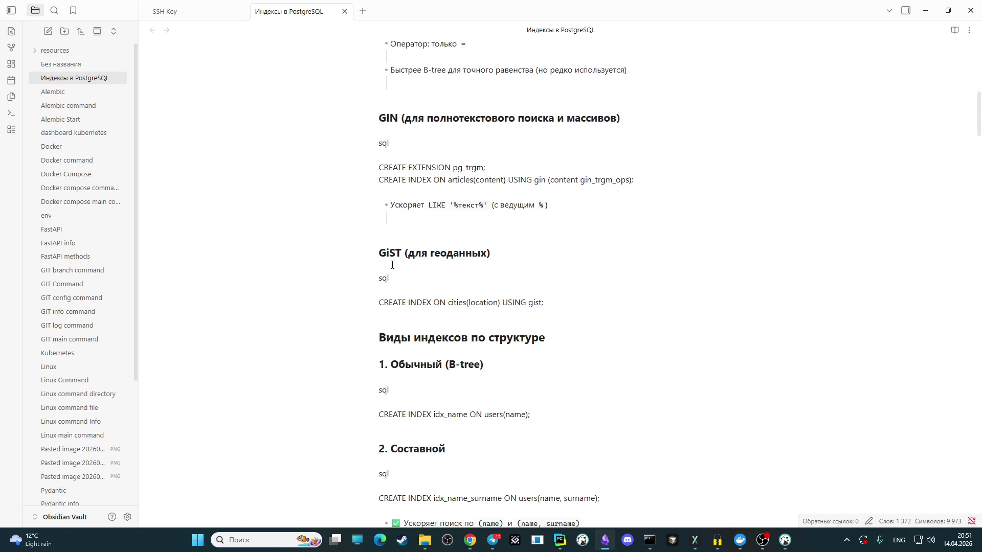
pyautogui.scroll(1, 392, 265)
pyautogui.scroll(2, 392, 264)
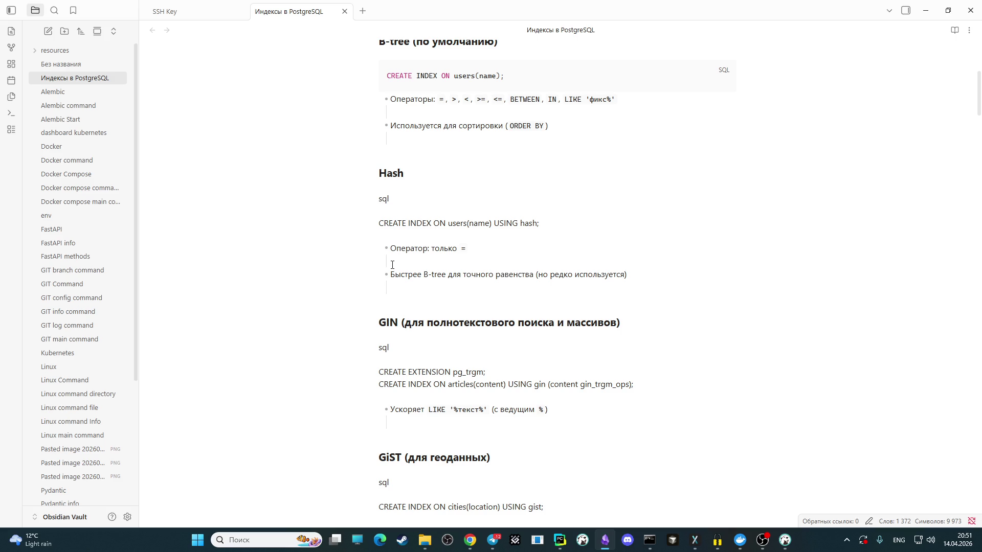
pyautogui.scroll(-1, 392, 265)
pyautogui.scroll(-3, 392, 265)
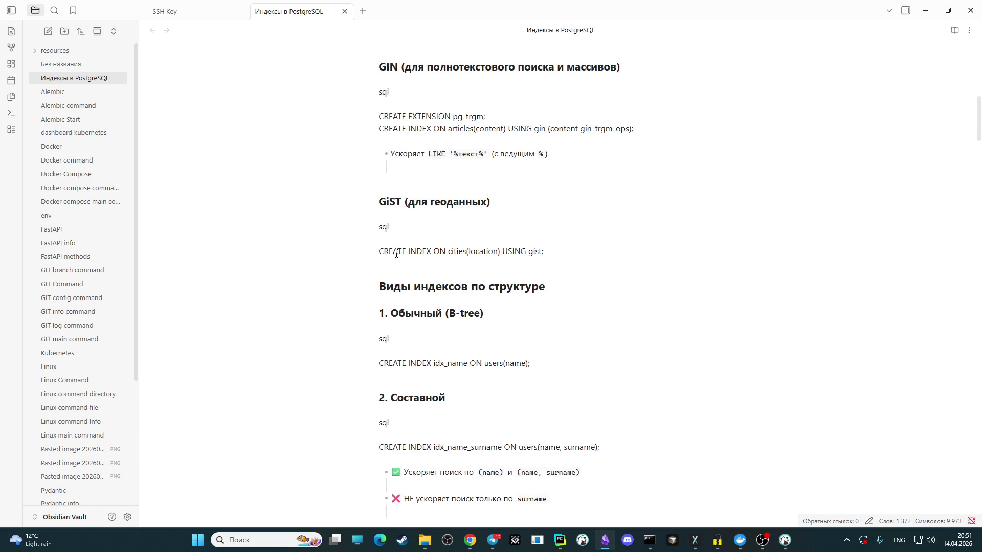
pyautogui.scroll(-1, 396, 253)
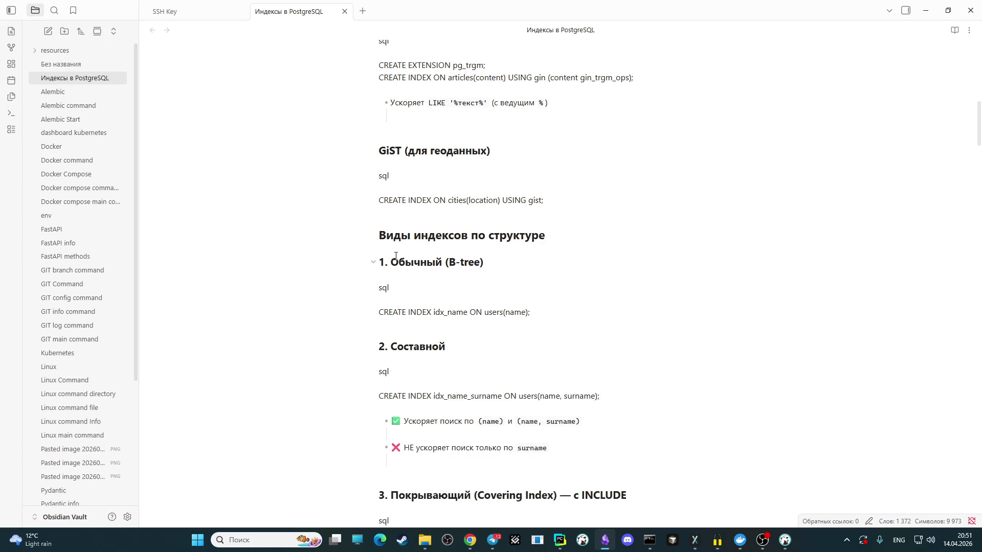
pyautogui.click(390, 286)
pyautogui.scroll(5, 393, 180)
pyautogui.scroll(3, 401, 199)
pyautogui.scroll(1, 402, 199)
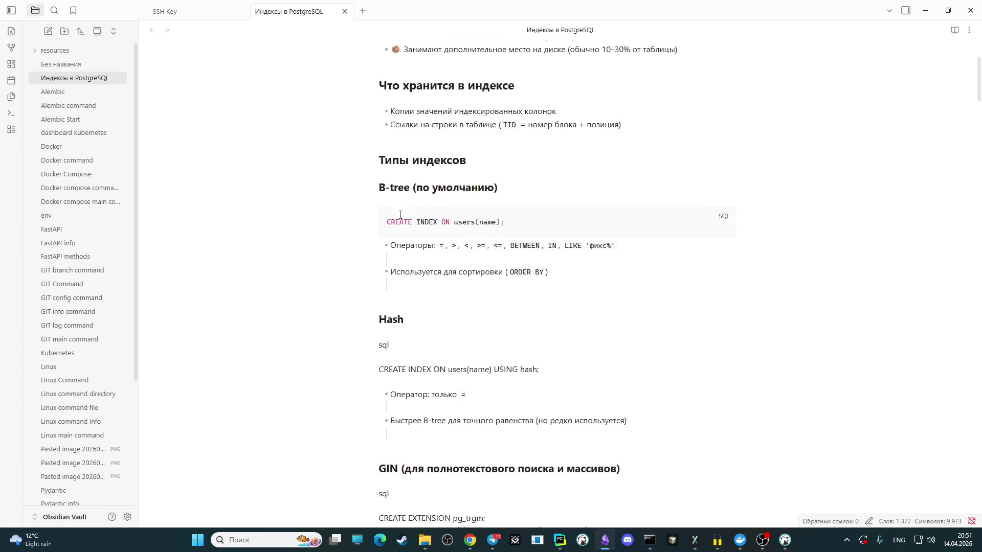
pyautogui.scroll(-3, 396, 246)
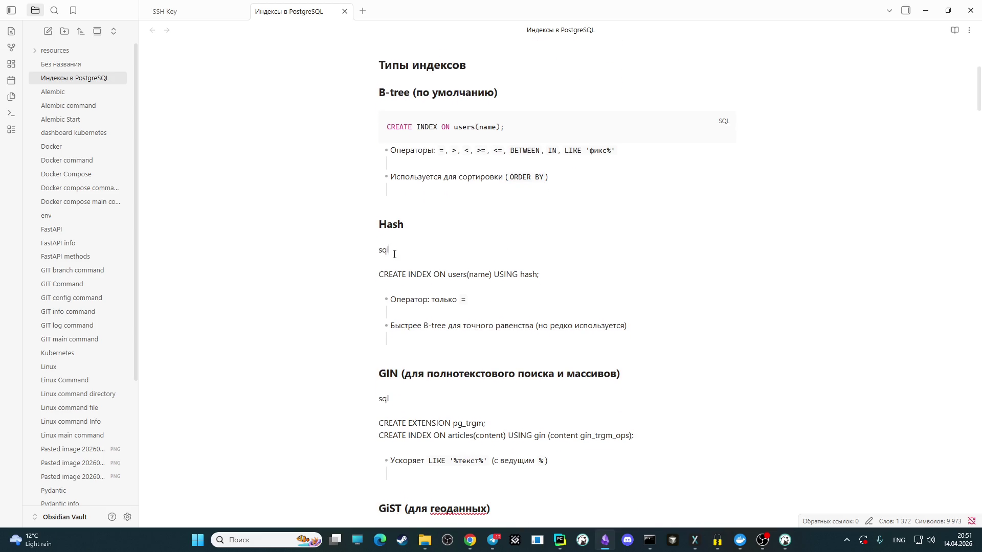
pyautogui.scroll(4, 394, 254)
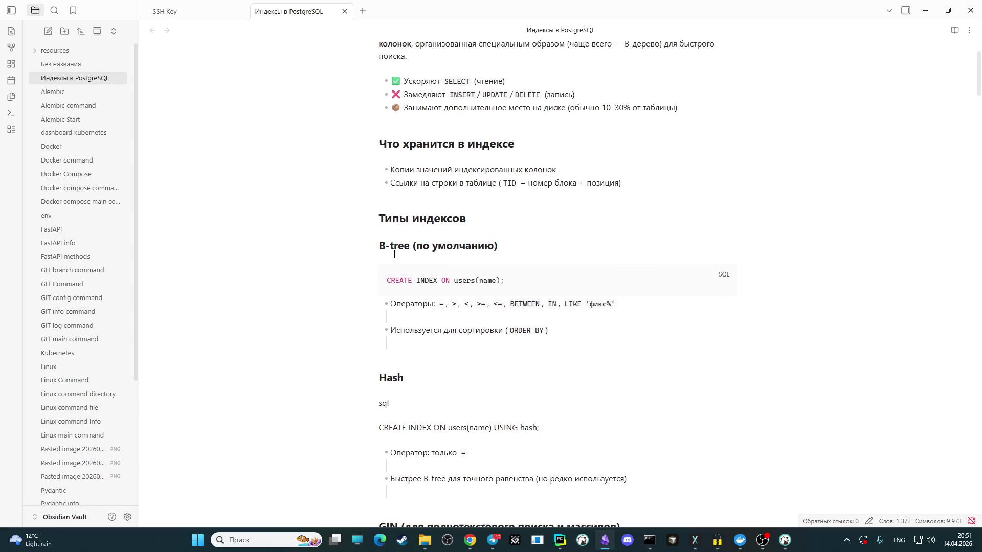
pyautogui.scroll(-1, 394, 254)
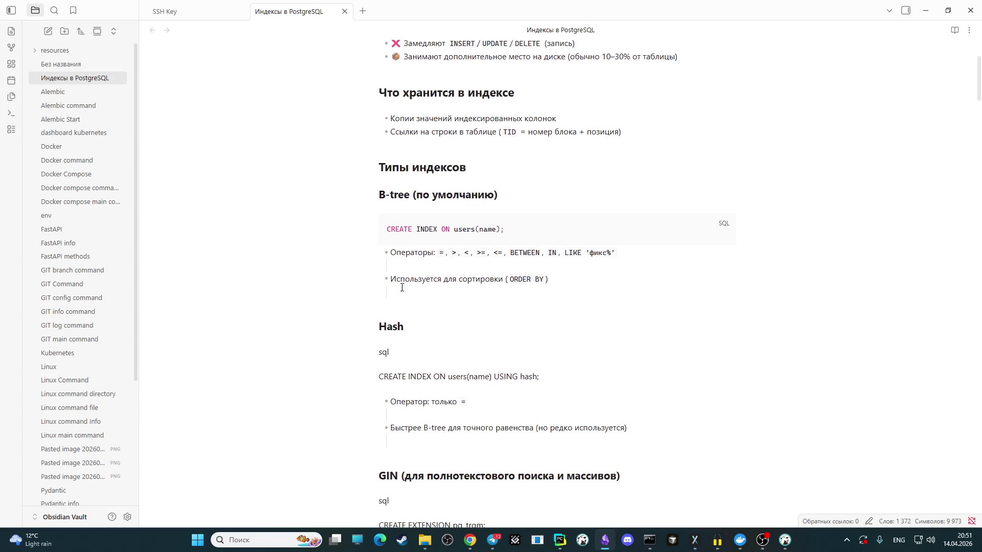
# Step: Remove the stray sql label under Hash and fence its CREATE INDEX statement as a code block
pyautogui.moveTo(390, 351); pyautogui.dragTo(377, 351)
pyautogui.press('BackSpace')
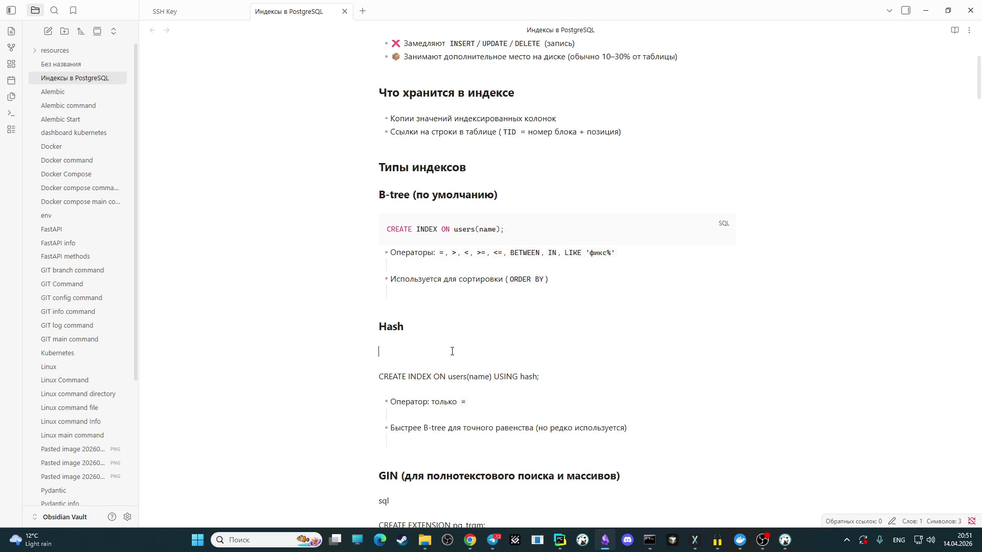
pyautogui.moveTo(554, 379); pyautogui.dragTo(382, 370)
pyautogui.write('```')
pyautogui.click(490, 366)
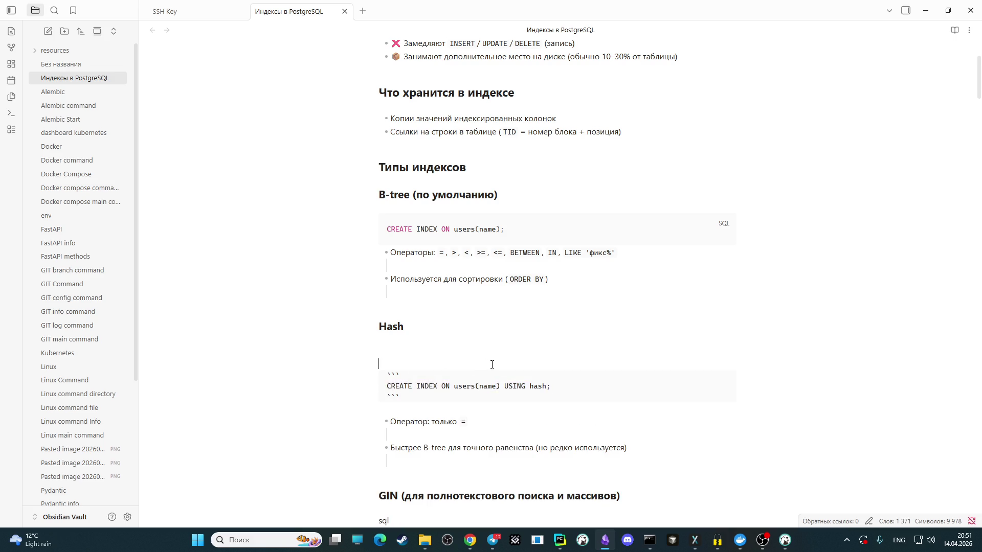
pyautogui.scroll(-2, 490, 361)
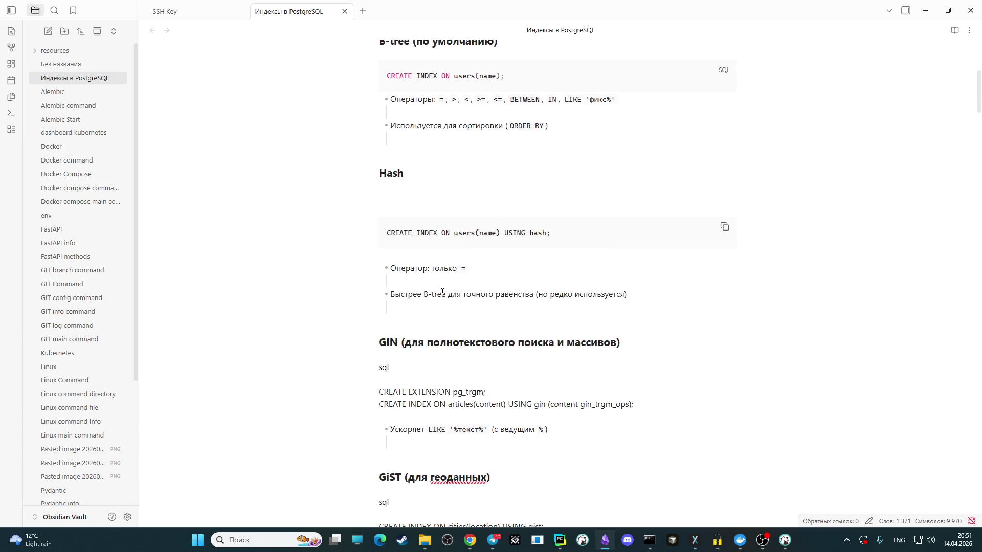
pyautogui.scroll(-1, 442, 293)
pyautogui.scroll(-2, 442, 293)
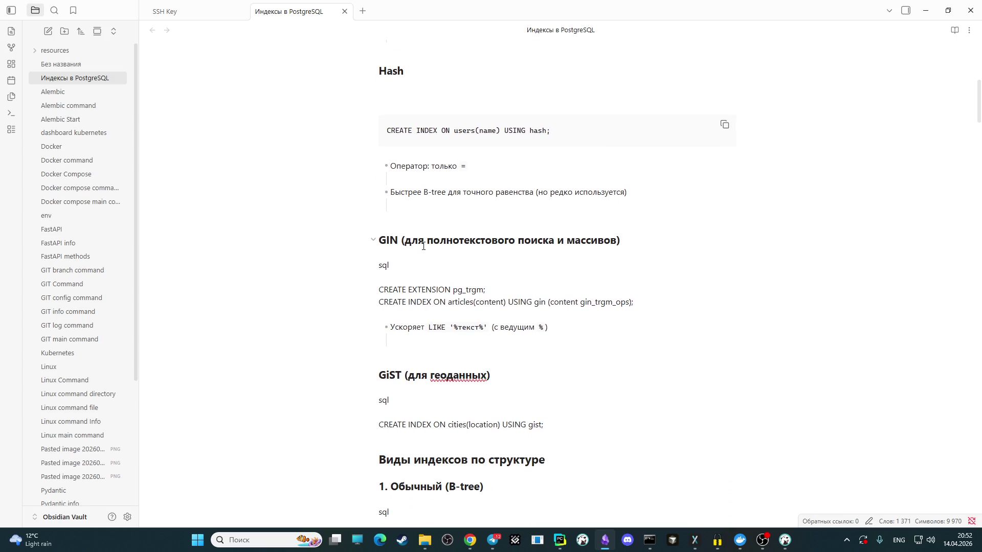
# Step: Remove the sql label under GIN and fence both GIN SQL statements as a code block
pyautogui.doubleClick(391, 268)
pyautogui.press('BackSpace')
pyautogui.press('BackSpace')
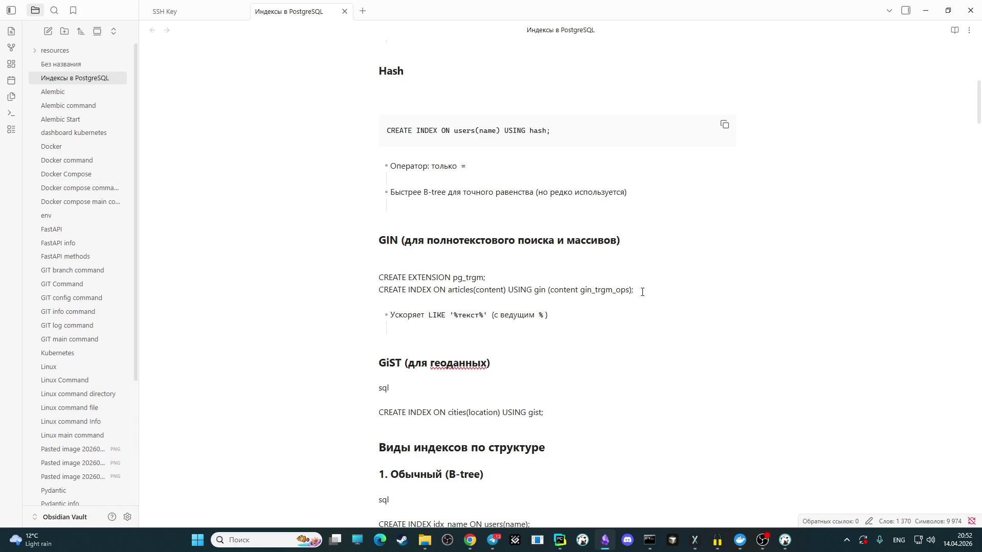
pyautogui.moveTo(642, 292); pyautogui.dragTo(379, 278)
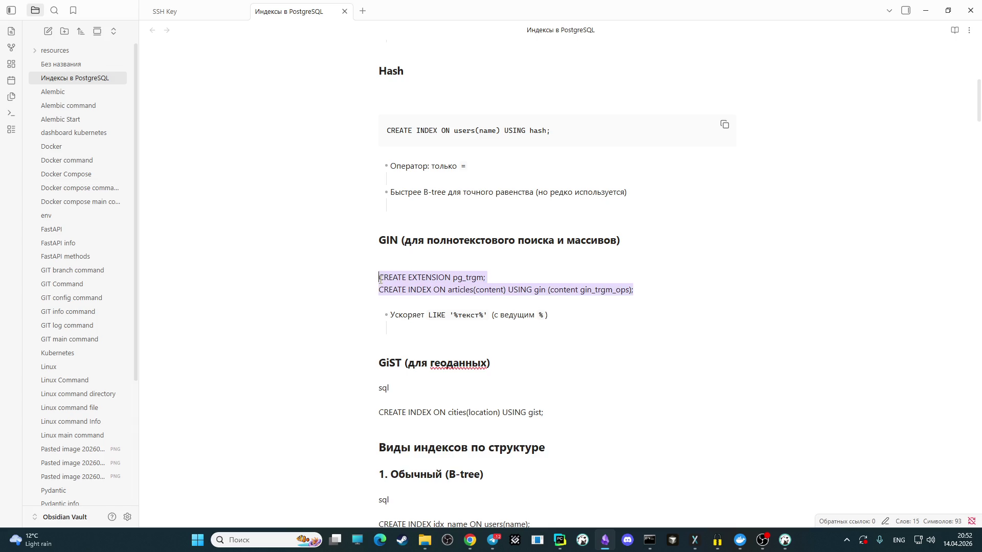
pyautogui.write('```')
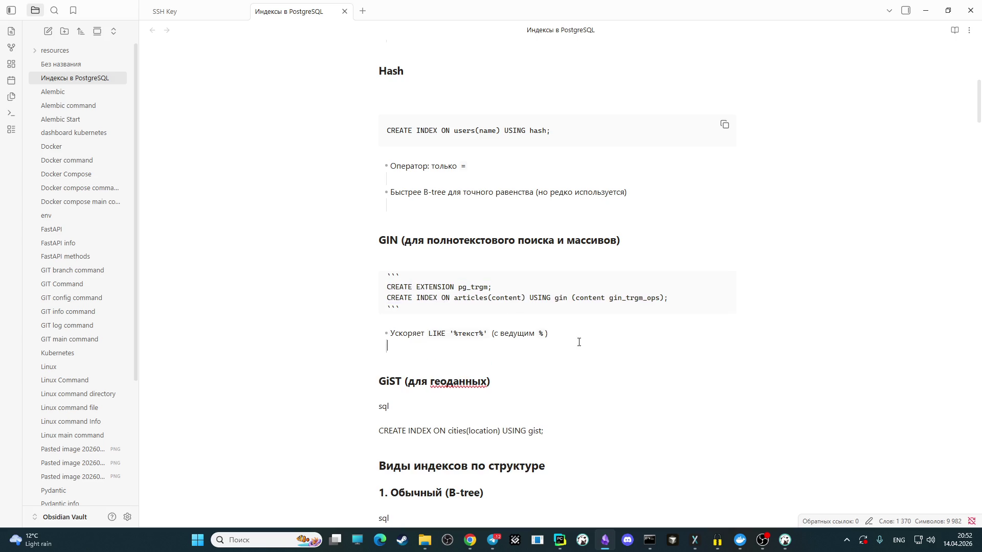
pyautogui.scroll(-2, 552, 307)
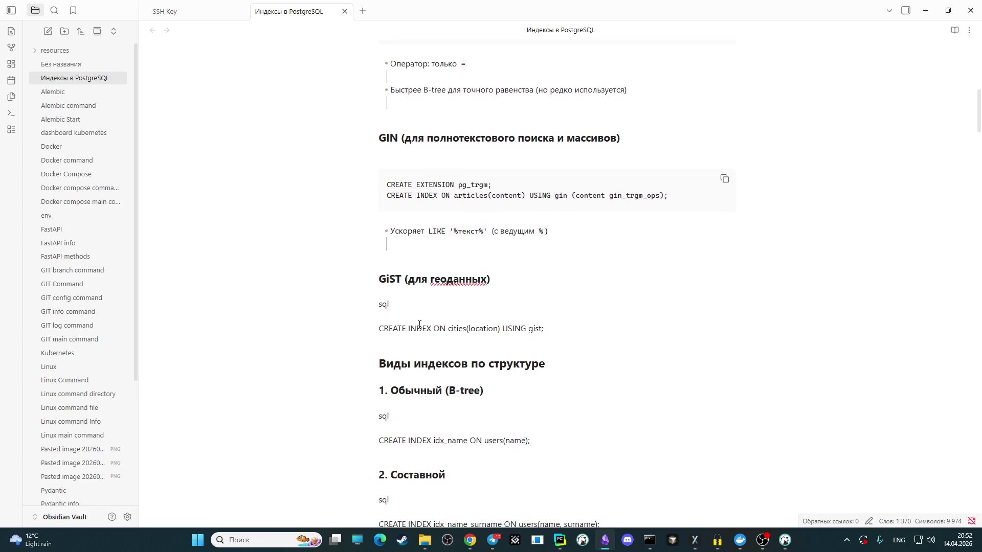
# Step: Remove the sql label under GiST and fence CREATE INDEX ON cities(location) USING gist; as a code block
pyautogui.moveTo(399, 306); pyautogui.dragTo(373, 307)
pyautogui.press('BackSpace')
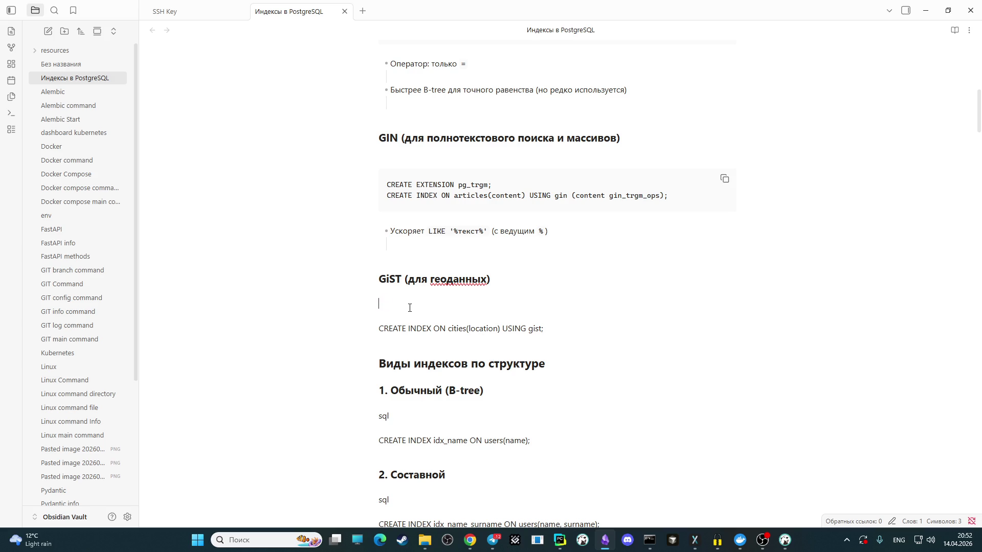
pyautogui.press('Delete')
pyautogui.moveTo(550, 315); pyautogui.dragTo(377, 315)
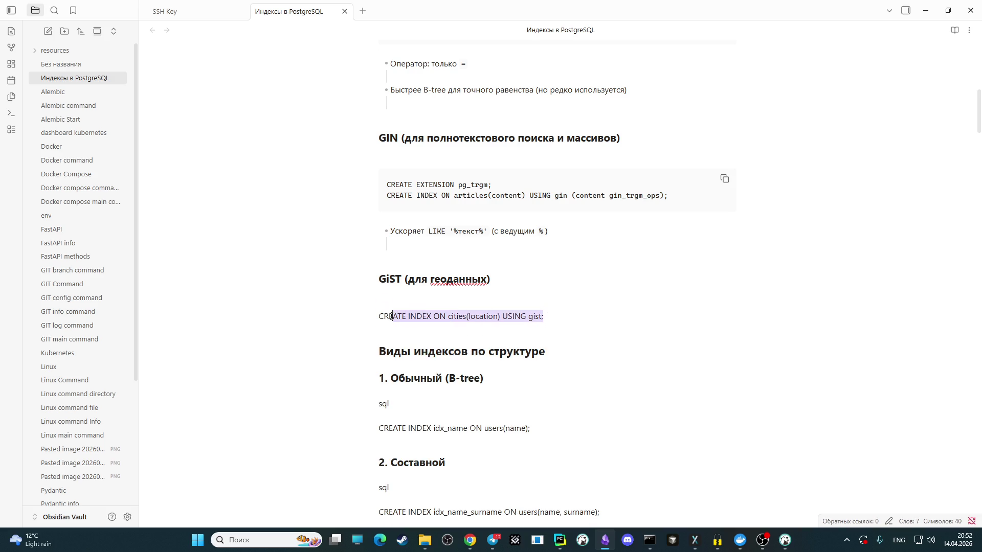
pyautogui.write('```')
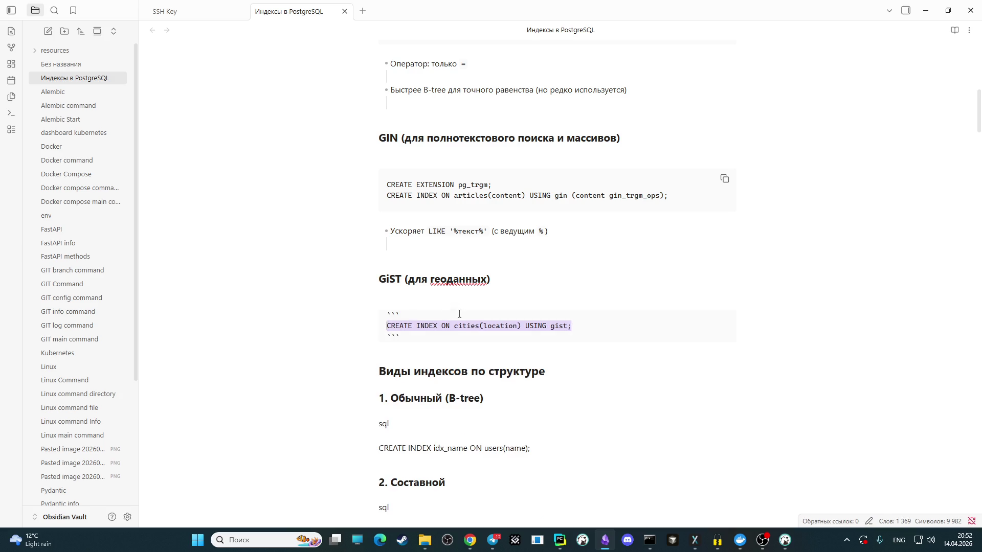
pyautogui.click(573, 358)
pyautogui.scroll(-2, 561, 322)
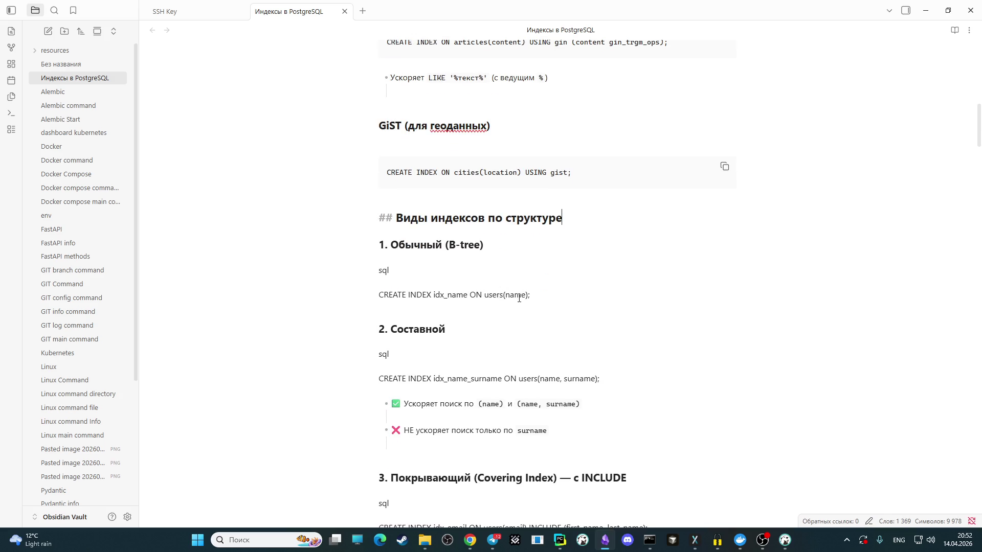
pyautogui.doubleClick(384, 270)
# Step: Remove section 1's sql label and make the B-tree CREATE INDEX example a fenced code block
pyautogui.press('BackSpace')
pyautogui.press('Delete')
pyautogui.moveTo(540, 282); pyautogui.dragTo(379, 284)
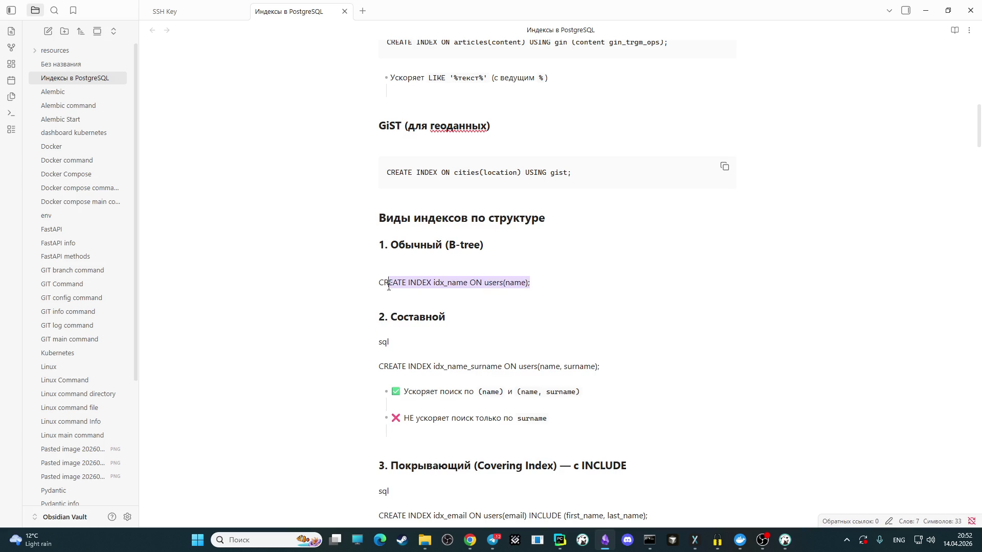
pyautogui.write('``')
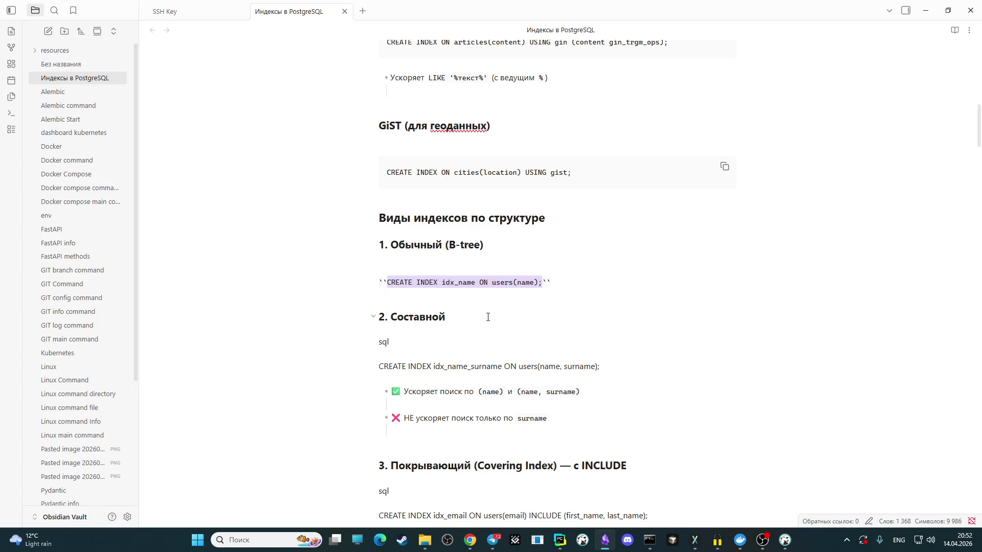
pyautogui.click(492, 314)
pyautogui.hotkey('ctrl', 'z')
pyautogui.write('```')
pyautogui.click(486, 317)
pyautogui.scroll(-2, 487, 317)
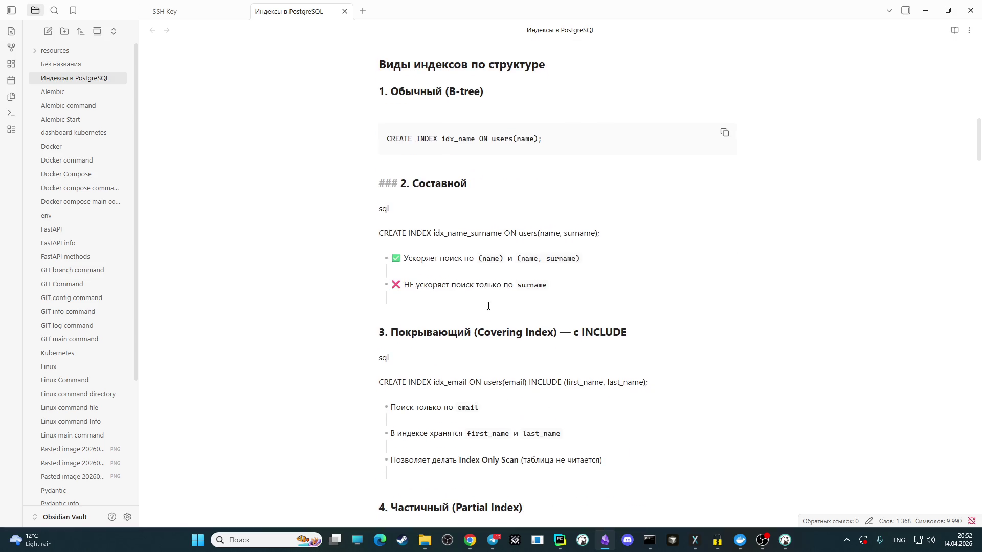
# Step: Remove the sql labels in sections 2 and 3 and fence the composite and covering index examples
pyautogui.press('BackSpace')
pyautogui.press('BackSpace')
pyautogui.press('BackSpace')
pyautogui.press('BackSpace')
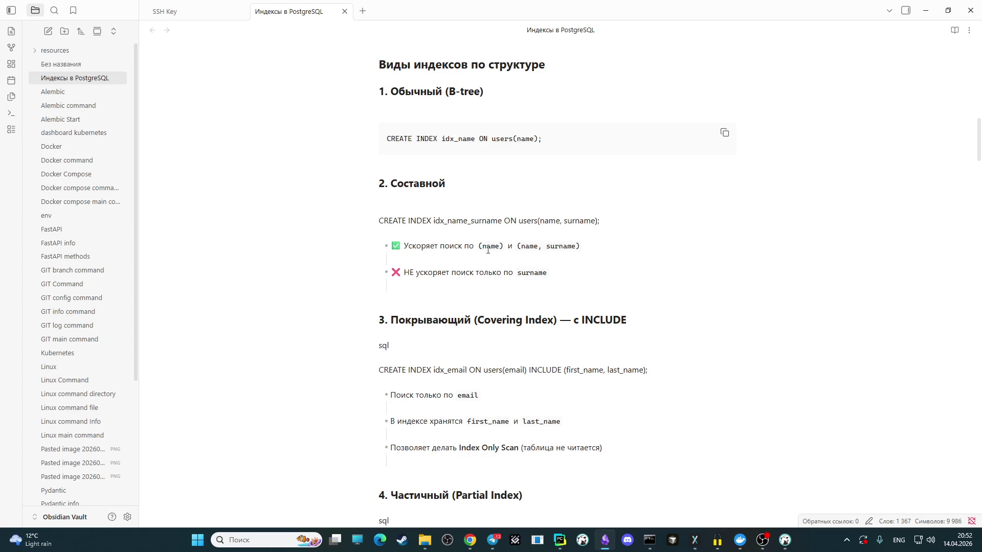
pyautogui.moveTo(604, 221); pyautogui.dragTo(378, 220)
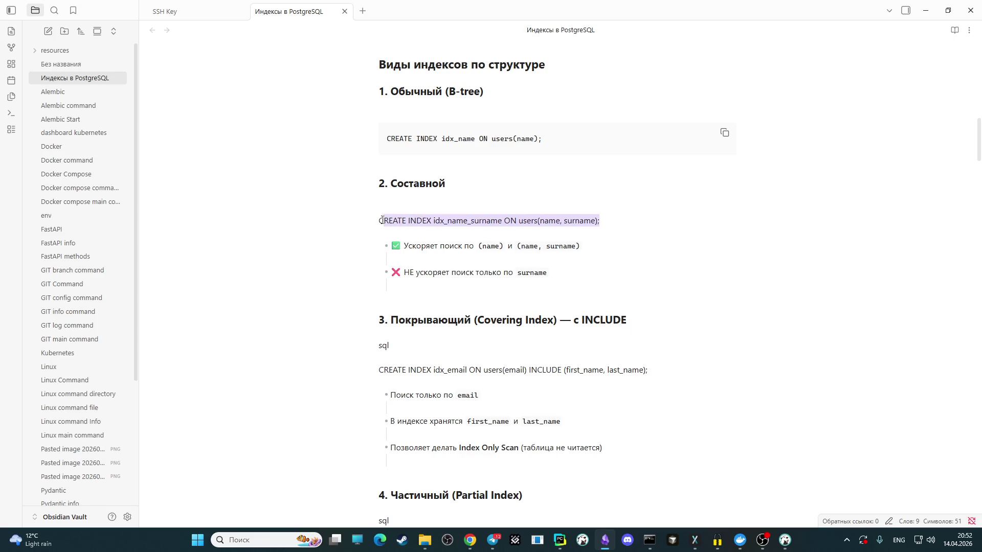
pyautogui.write('```')
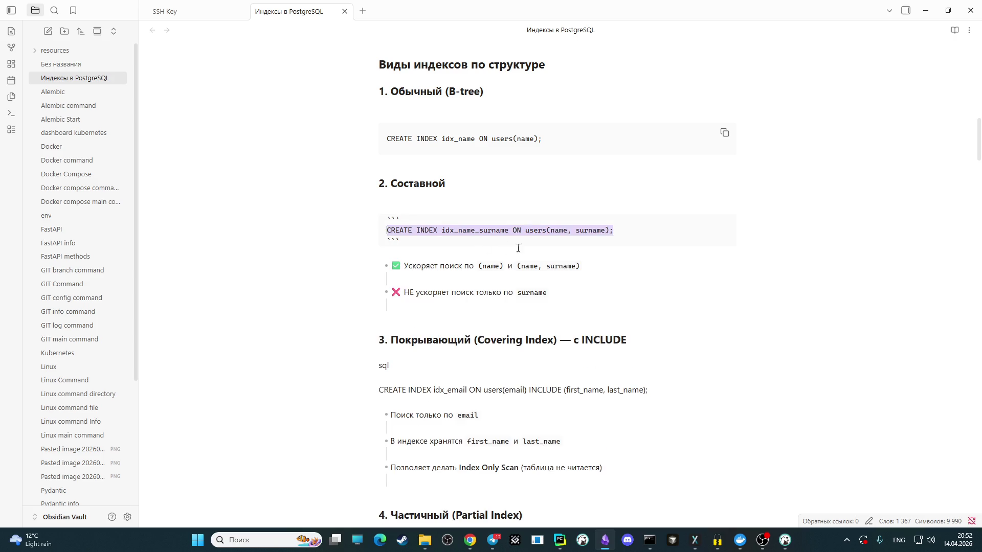
pyautogui.click(616, 272)
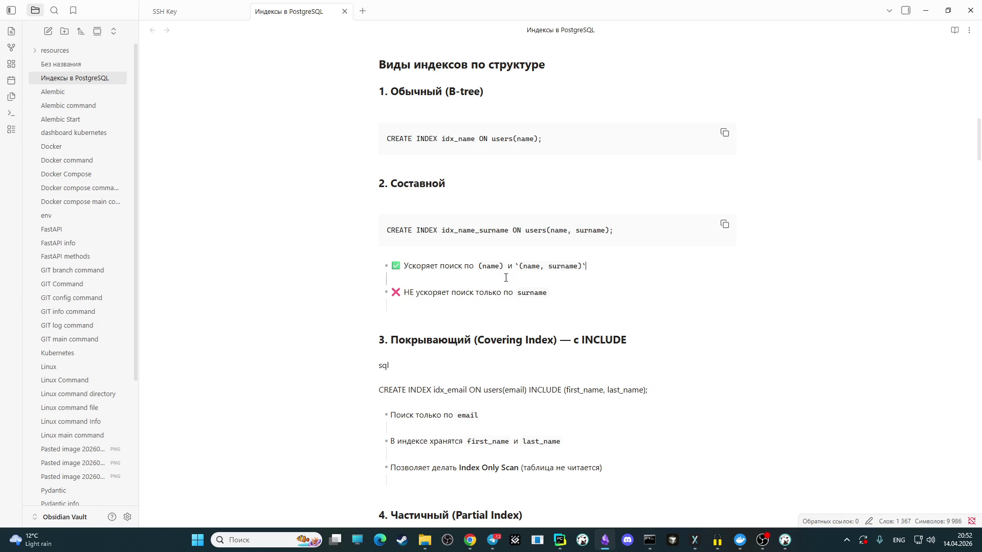
pyautogui.scroll(-2, 445, 281)
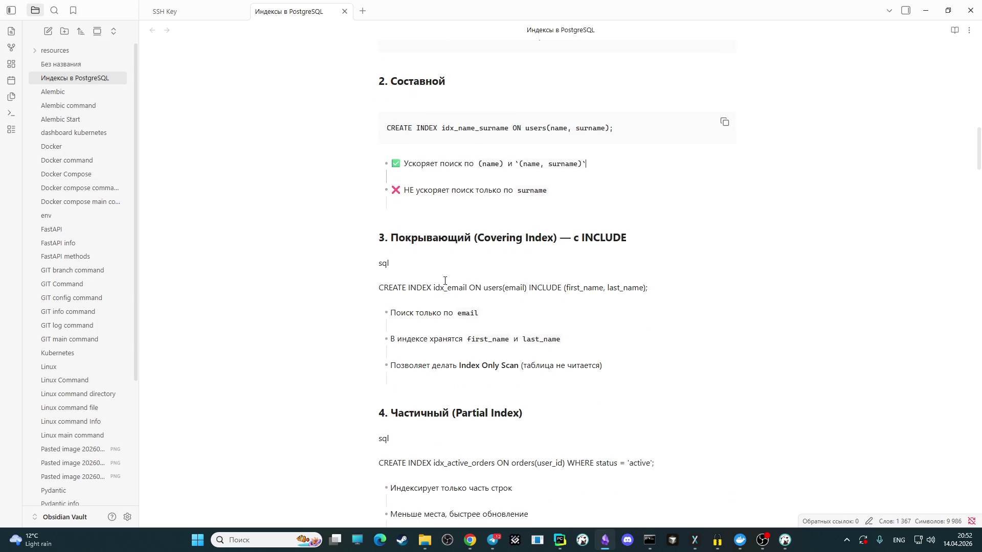
pyautogui.click(391, 265)
pyautogui.press('BackSpace')
pyautogui.press('BackSpace')
pyautogui.press('BackSpace')
pyautogui.moveTo(647, 275); pyautogui.dragTo(378, 275)
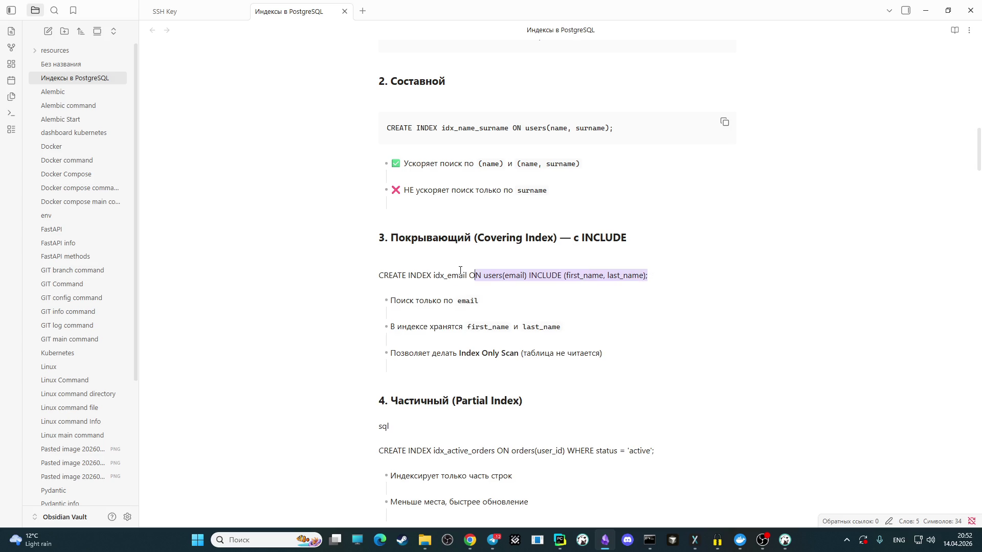
pyautogui.write('```')
pyautogui.click(545, 319)
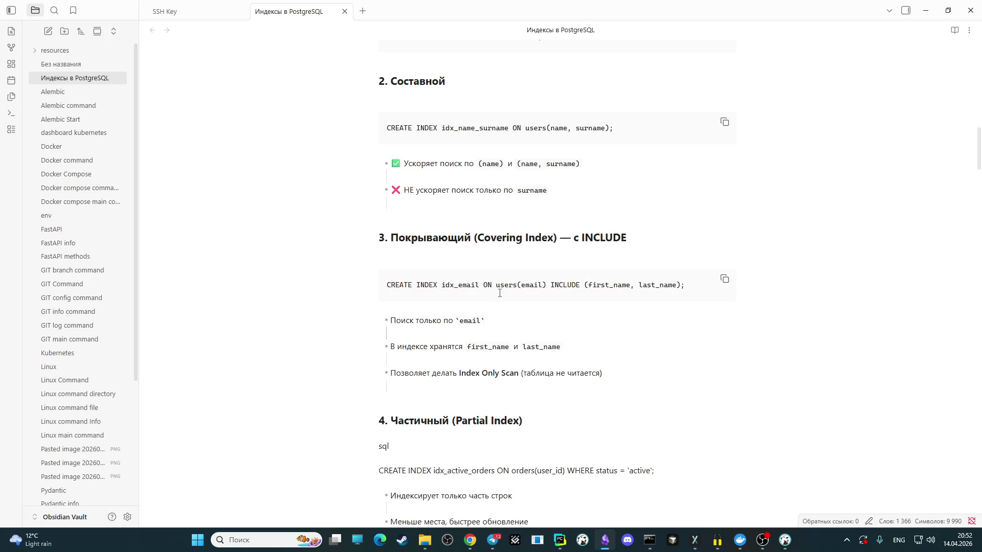
pyautogui.scroll(-2, 495, 290)
pyautogui.scroll(-1, 452, 291)
# Step: Remove the sql labels in sections 4 and 5 and fence the partial and functional index examples
pyautogui.click(405, 295)
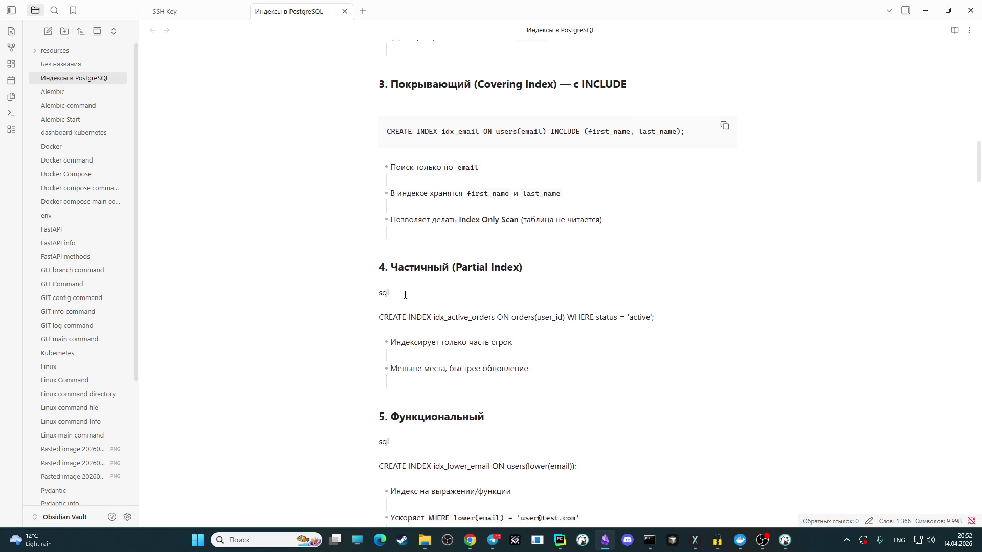
pyautogui.press('BackSpace')
pyautogui.press('BackSpace')
pyautogui.press('BackSpace')
pyautogui.press('Delete')
pyautogui.press('End')
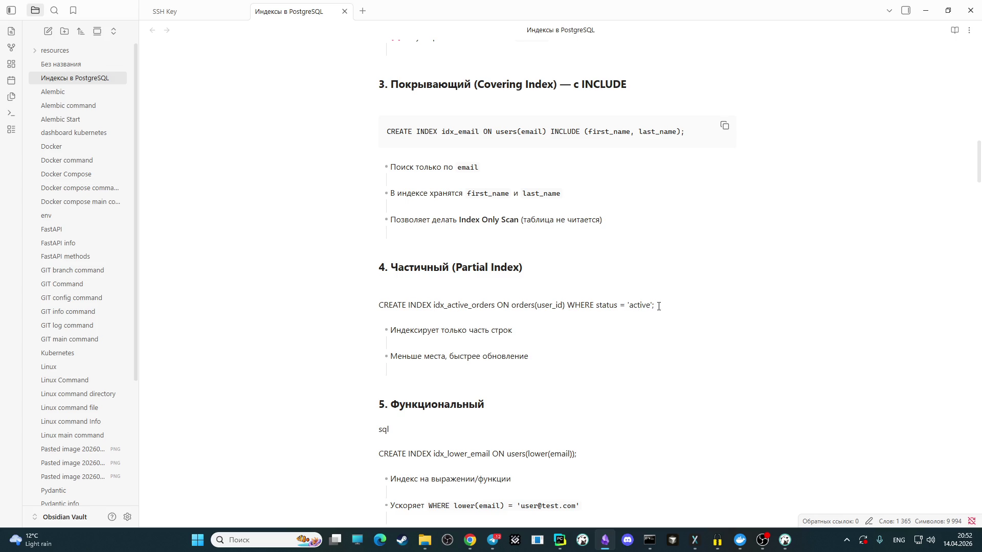
pyautogui.moveTo(658, 305); pyautogui.dragTo(387, 306)
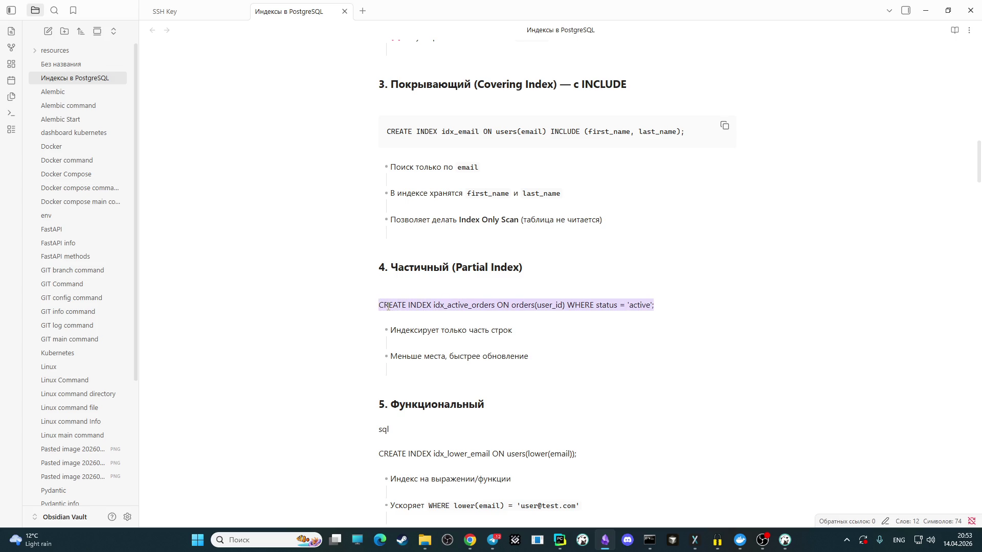
pyautogui.write('```')
pyautogui.click(540, 349)
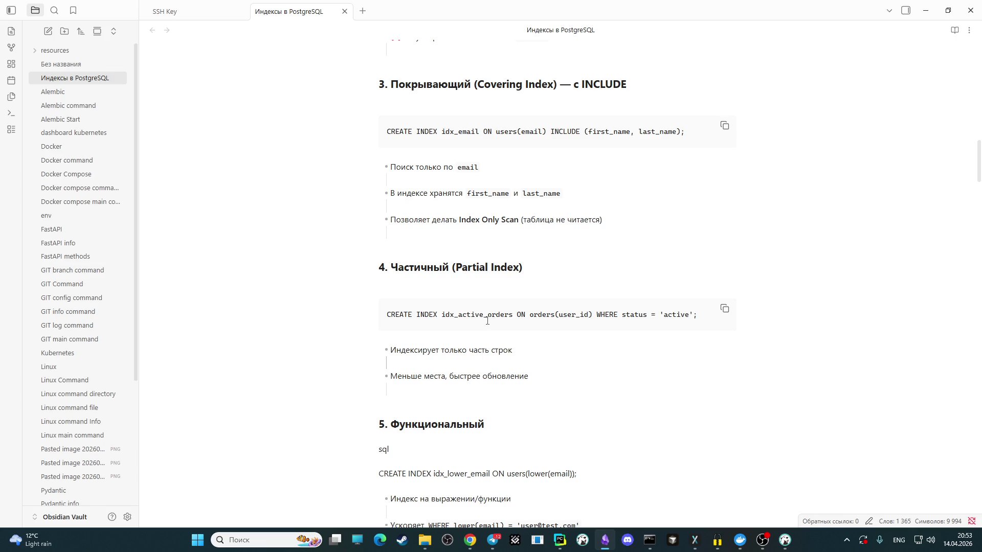
pyautogui.scroll(-1, 486, 321)
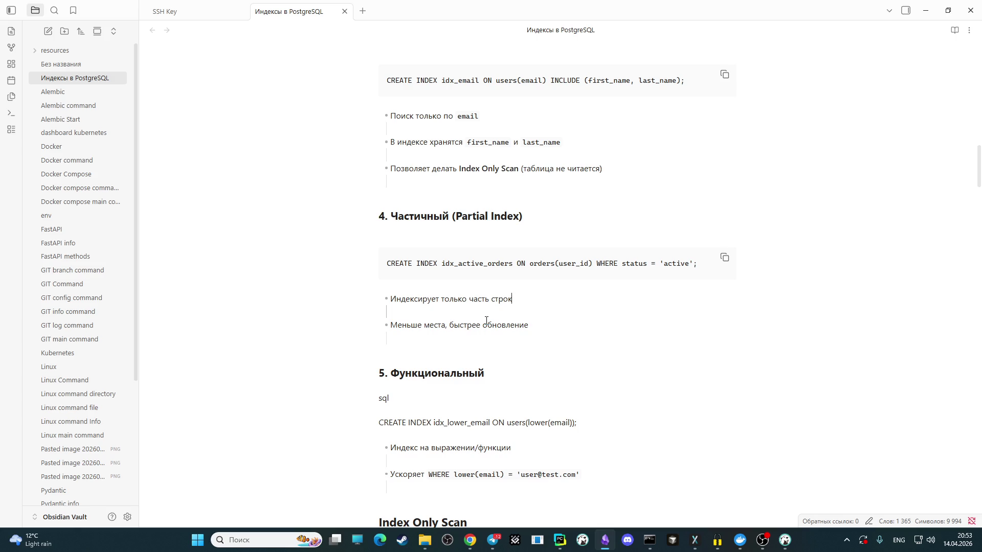
pyautogui.scroll(-2, 486, 321)
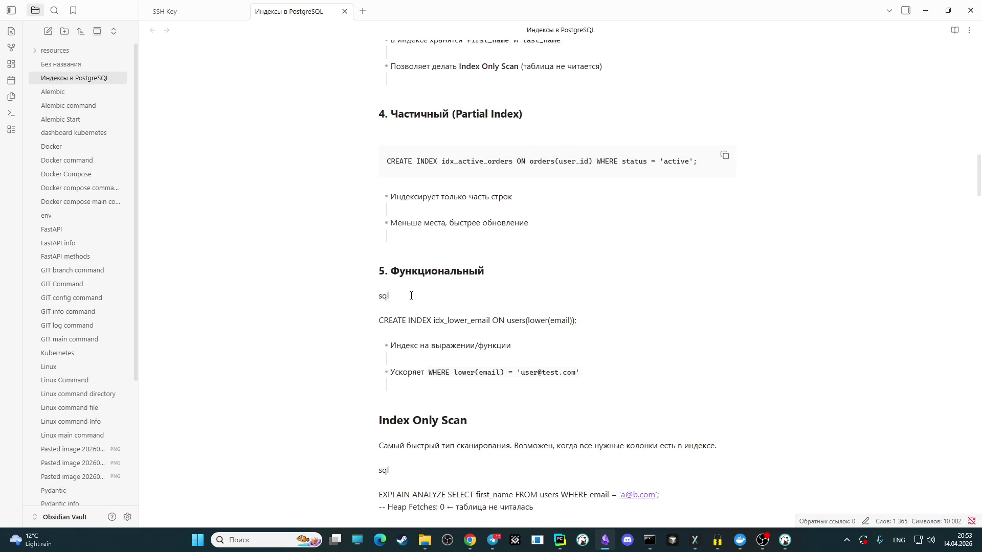
pyautogui.press('BackSpace')
pyautogui.press('BackSpace')
pyautogui.press('BackSpace')
pyautogui.press('BackSpace')
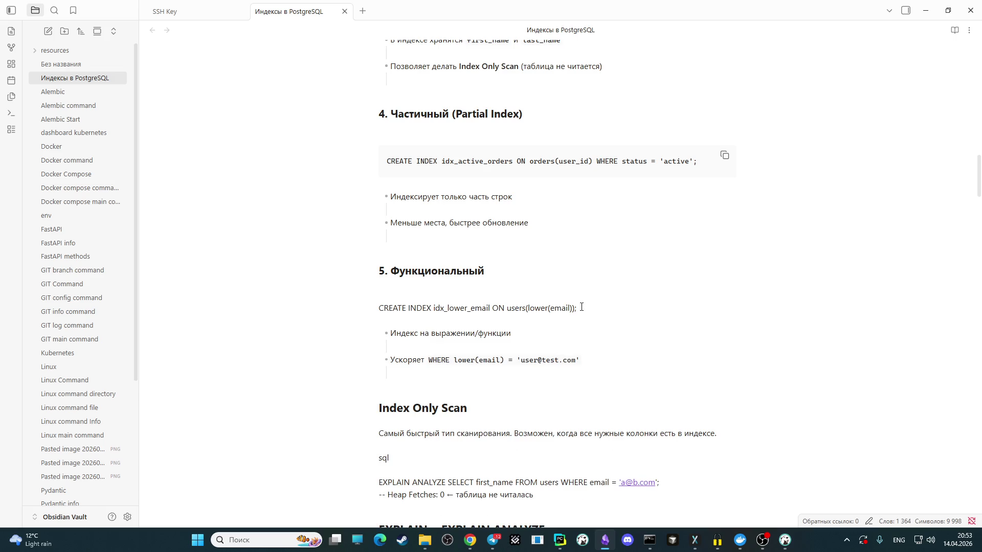
pyautogui.moveTo(581, 306); pyautogui.dragTo(394, 307)
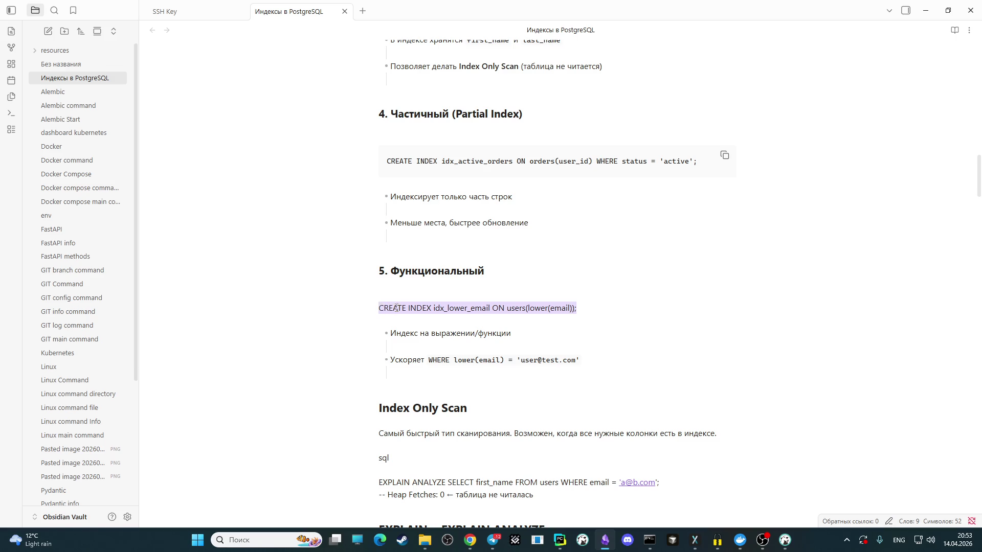
pyautogui.write('```')
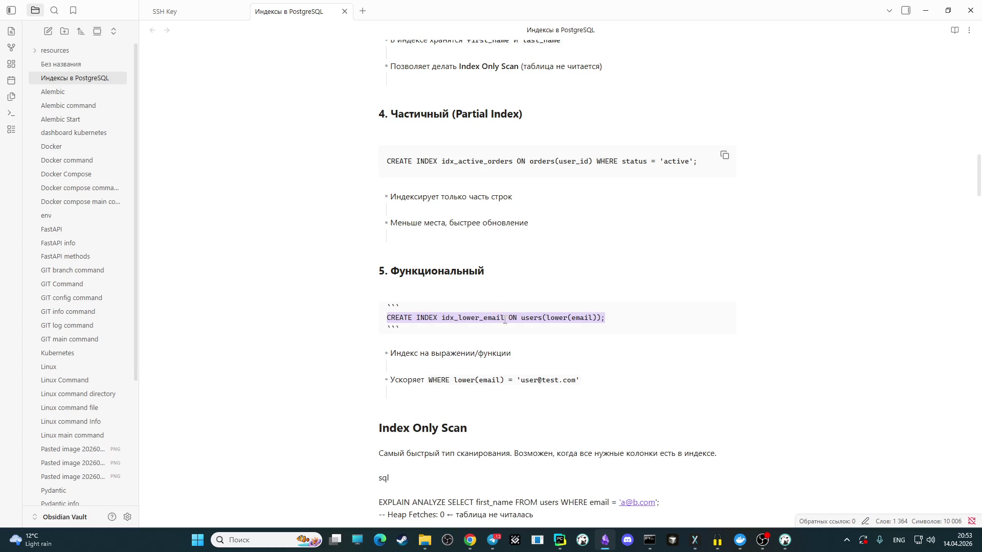
pyautogui.click(563, 345)
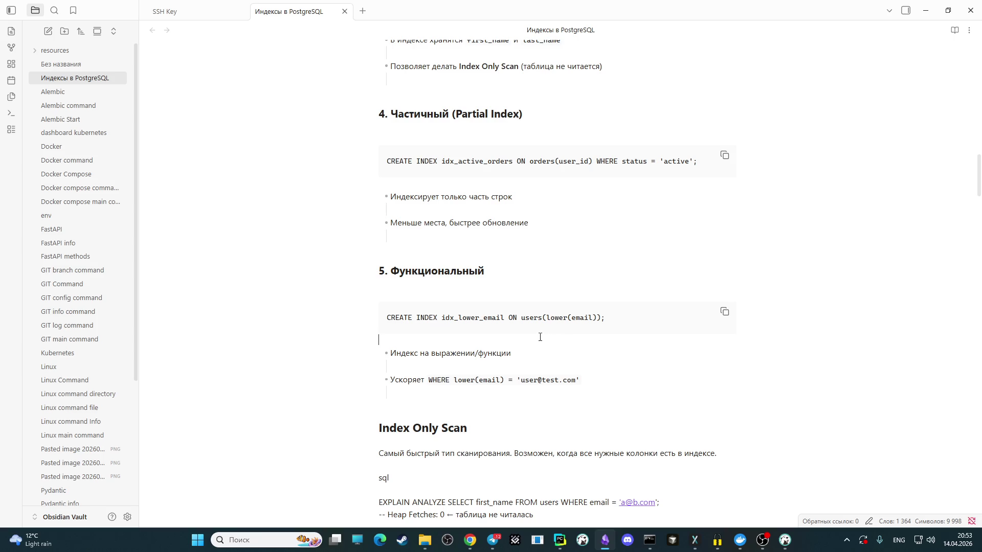
pyautogui.scroll(-2, 513, 318)
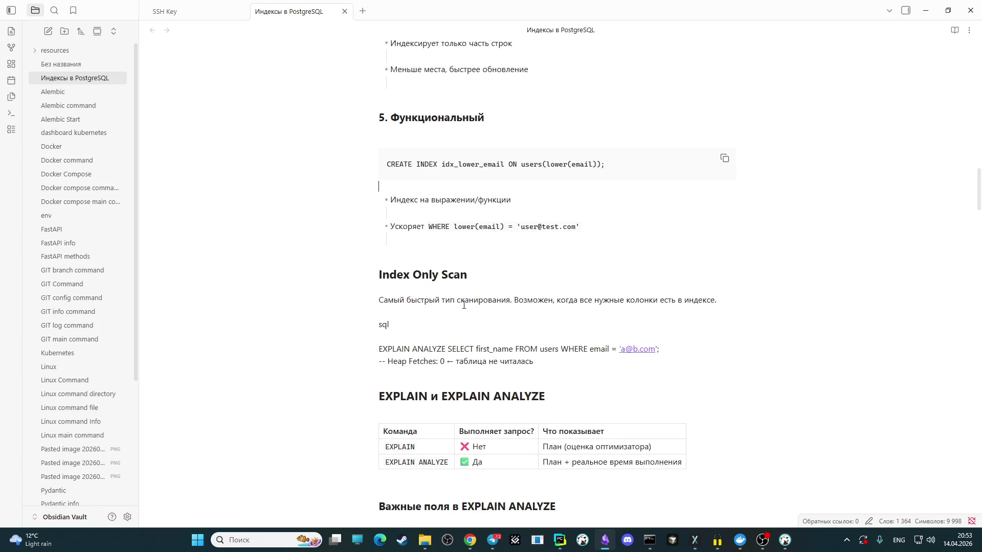
# Step: Remove the sql labels and fence the EXPLAIN ANALYZE and EXPLAIN (ANALYZE, BUFFERS) examples as code blocks
pyautogui.click(408, 320)
pyautogui.press('BackSpace')
pyautogui.press('BackSpace')
pyautogui.press('BackSpace')
pyautogui.press('BackSpace')
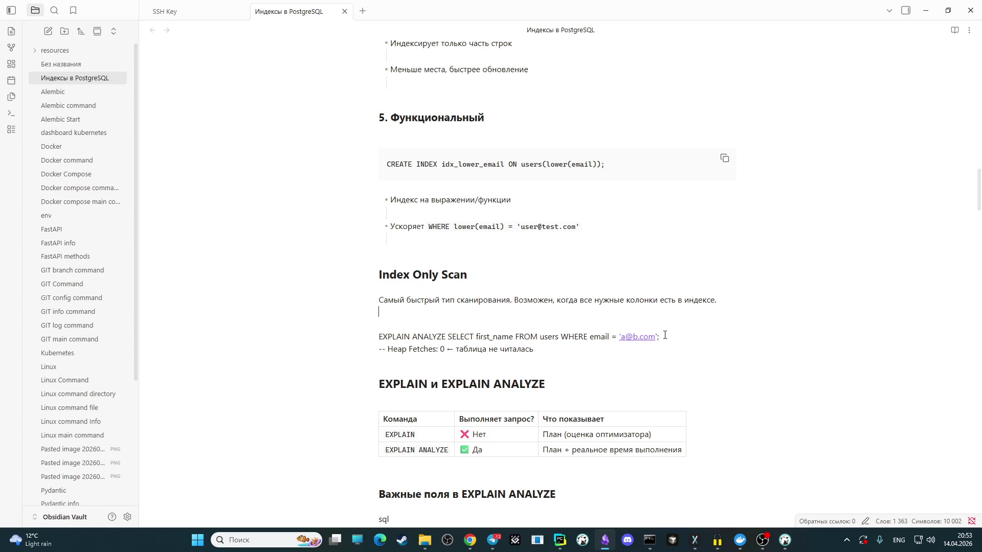
pyautogui.moveTo(662, 337); pyautogui.dragTo(376, 338)
pyautogui.write('```')
pyautogui.click(588, 384)
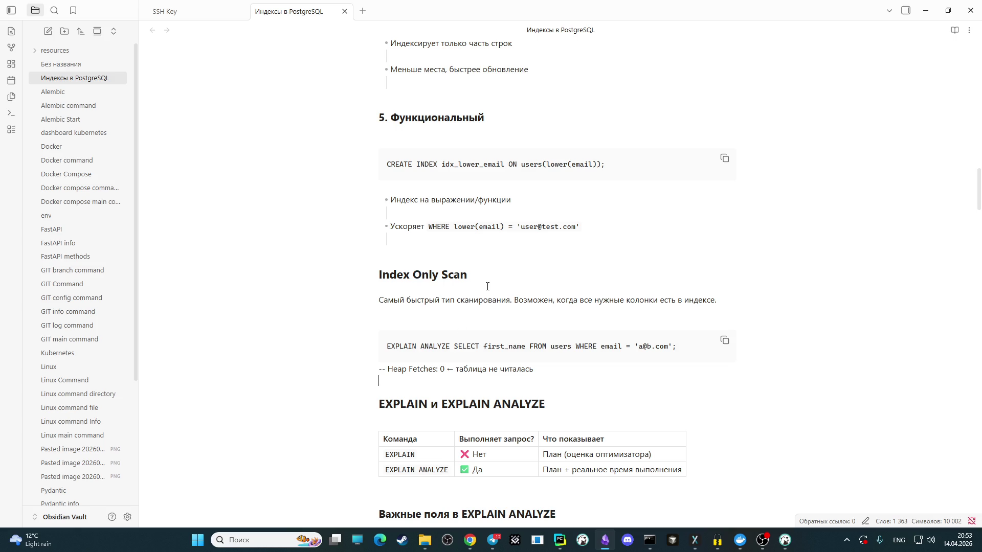
pyautogui.scroll(-1, 480, 284)
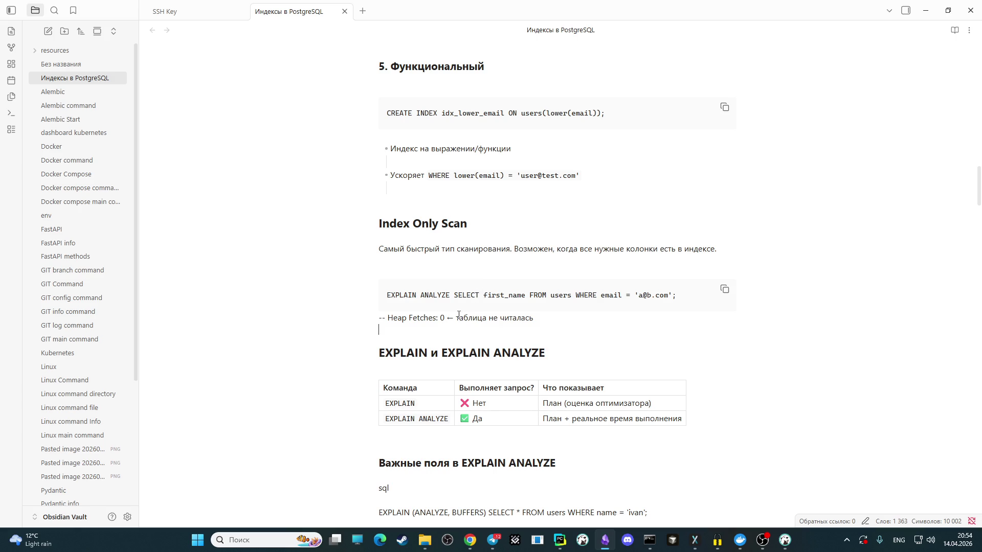
pyautogui.scroll(-2, 459, 314)
pyautogui.scroll(-1, 444, 310)
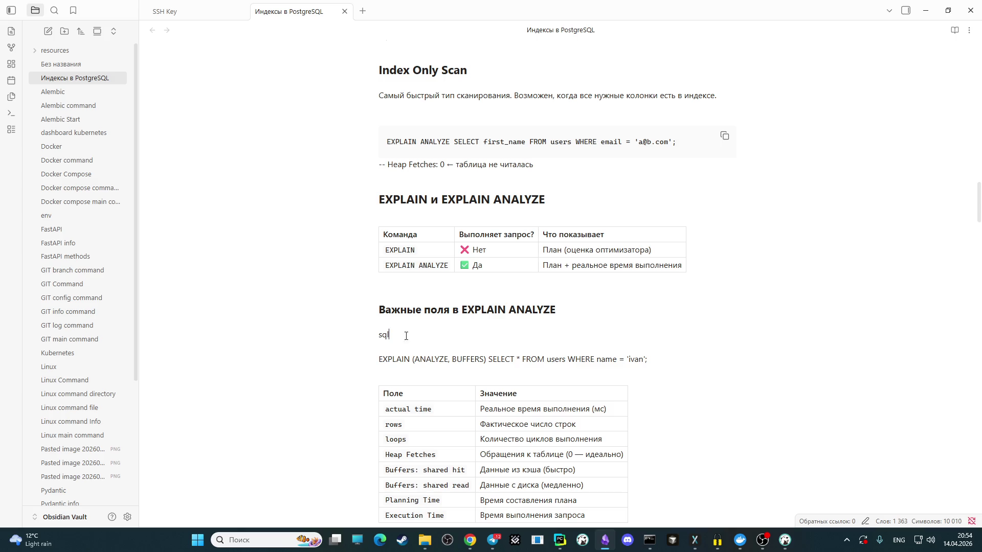
pyautogui.press('BackSpace')
pyautogui.press('BackSpace')
pyautogui.press('BackSpace')
pyautogui.press('BackSpace')
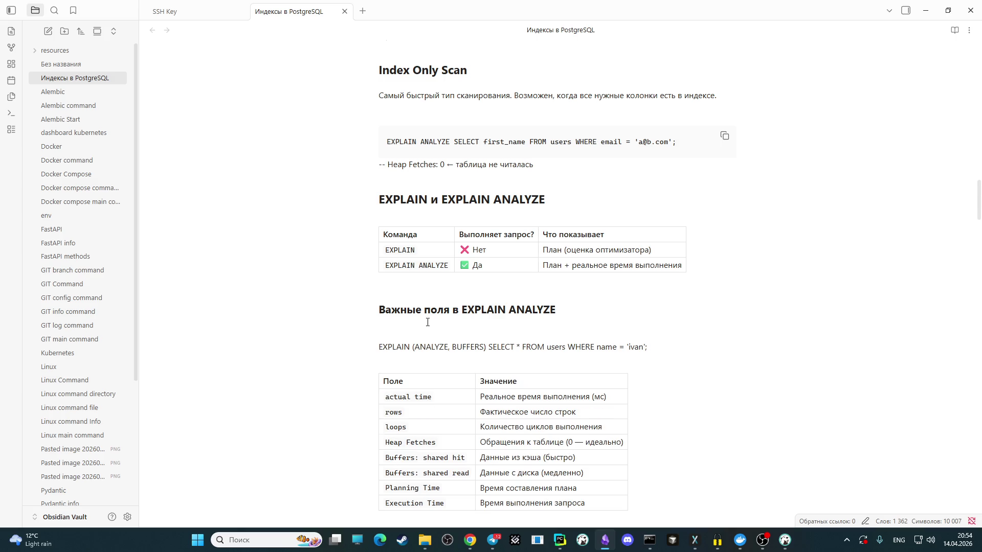
pyautogui.moveTo(653, 346); pyautogui.dragTo(379, 349)
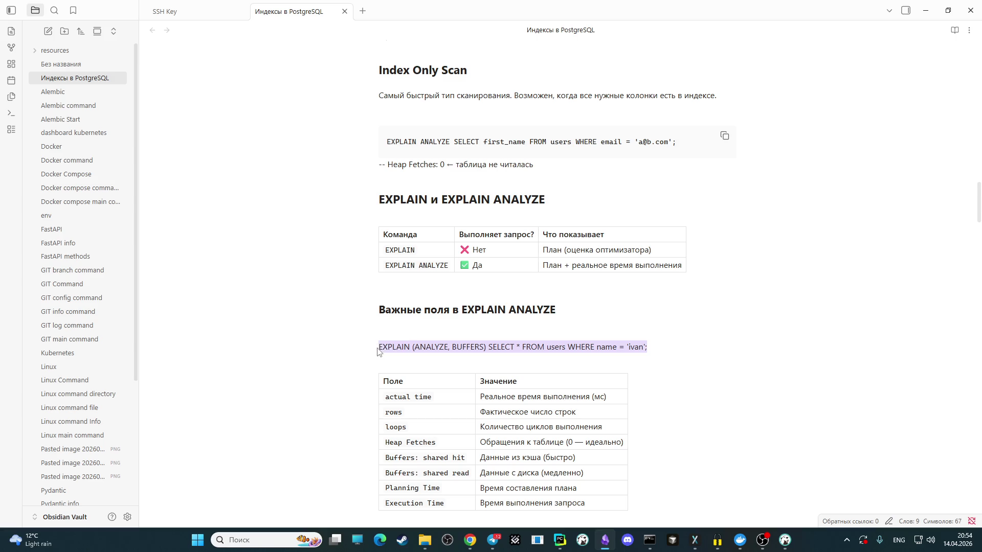
pyautogui.write('```````')
pyautogui.scroll(-1, 454, 320)
pyautogui.scroll(-1, 453, 321)
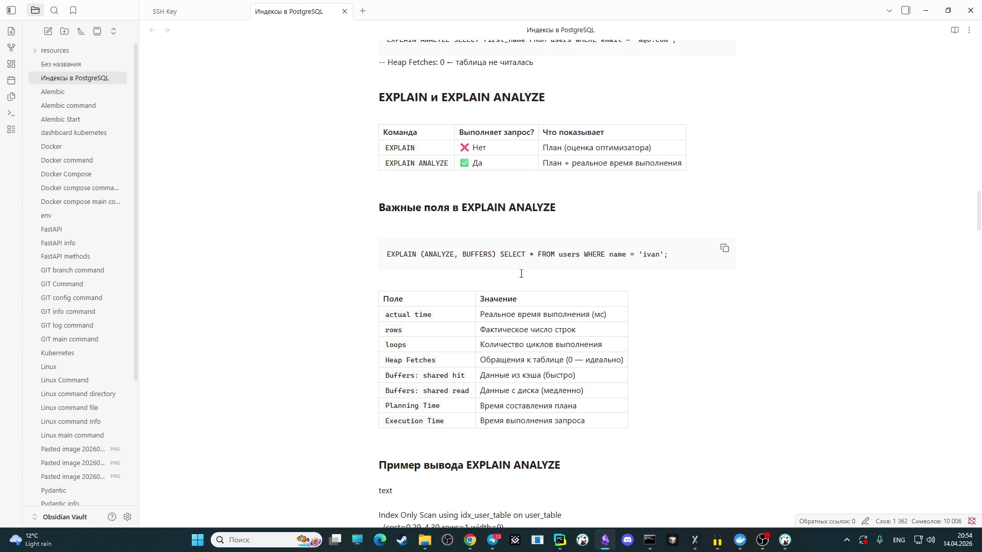
pyautogui.scroll(-1, 522, 273)
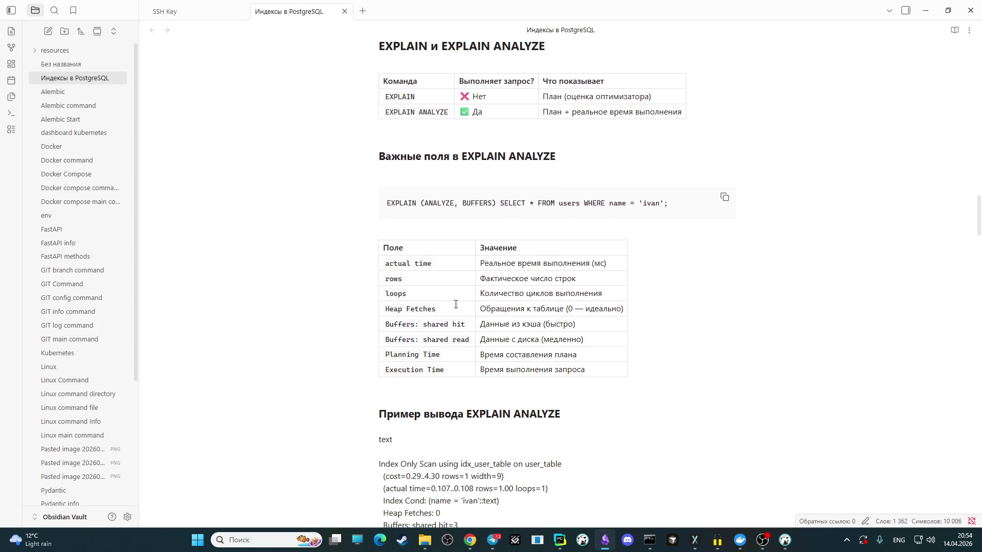
pyautogui.scroll(-2, 509, 361)
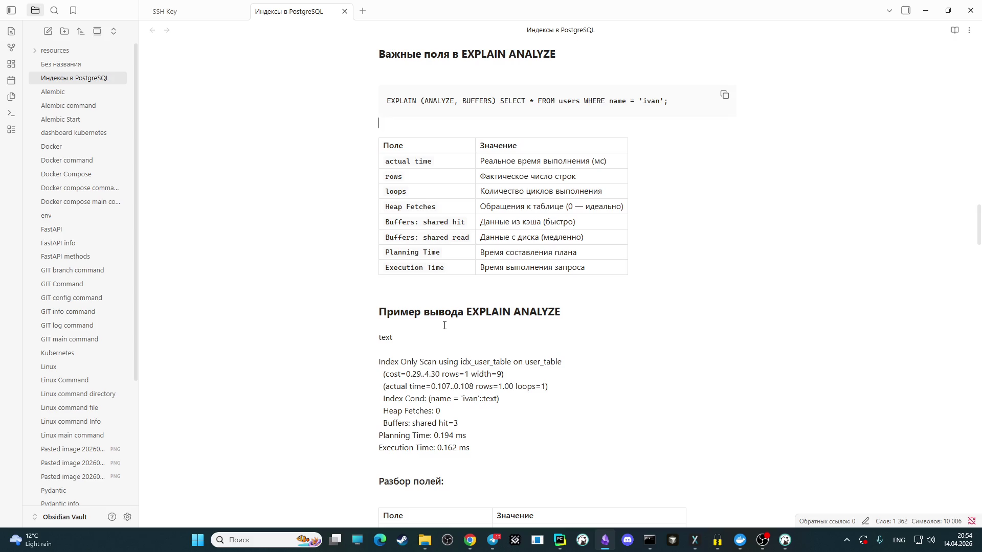
pyautogui.scroll(-2, 445, 325)
# Step: Fence the EXPLAIN ANALYZE sample output lines as a ``` code block
pyautogui.click(401, 241)
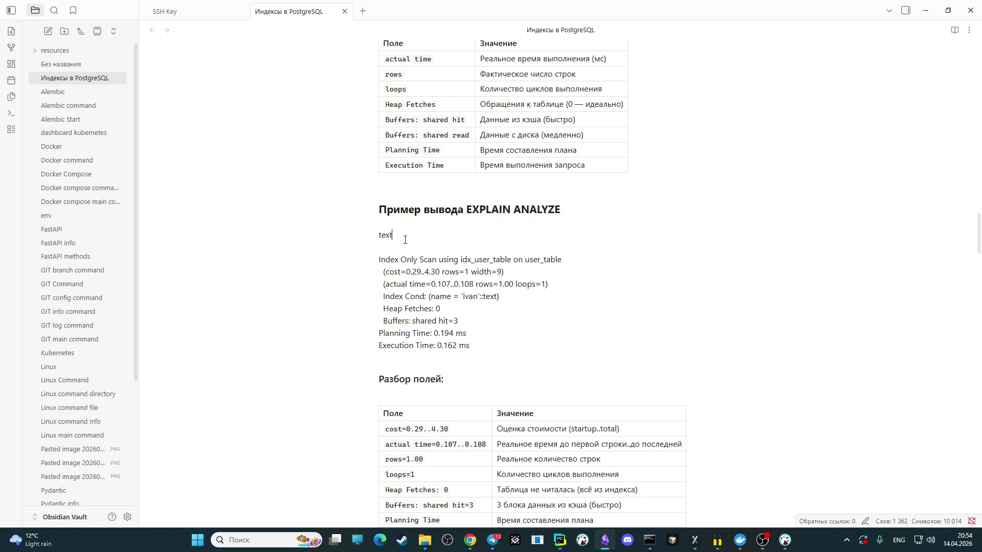
pyautogui.moveTo(383, 247); pyautogui.dragTo(503, 342)
pyautogui.write('```')
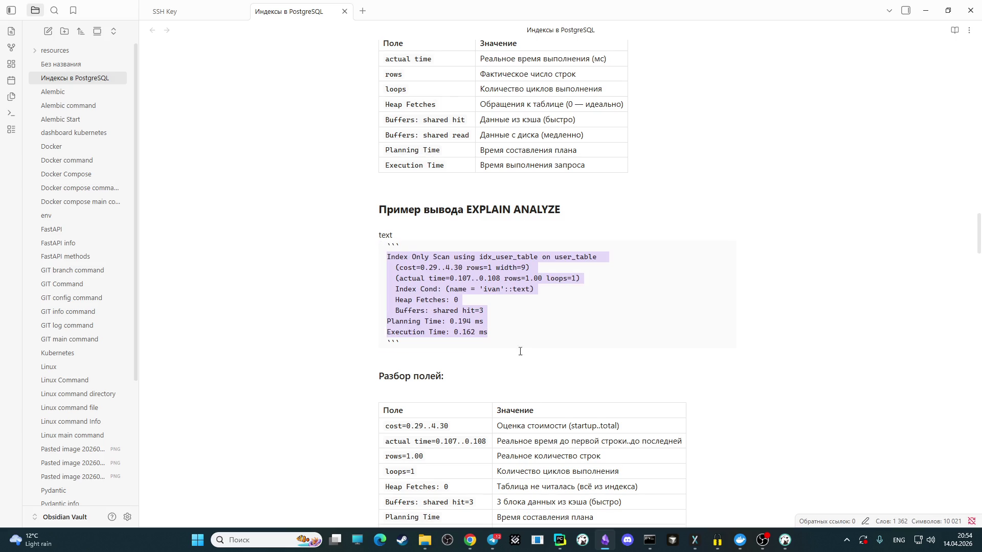
pyautogui.click(494, 338)
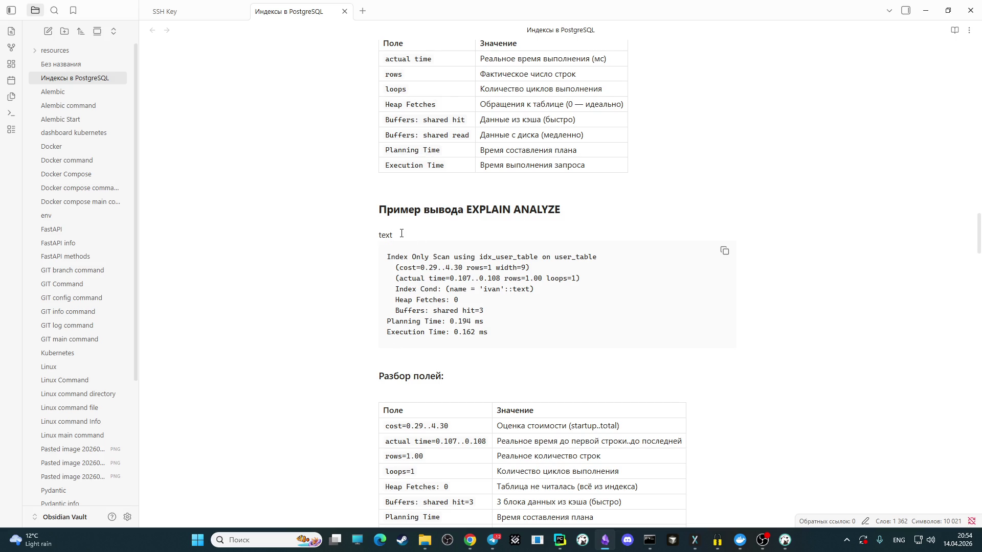
# Step: Delete the stray word 'text' and the empty line above the code block
pyautogui.moveTo(401, 234); pyautogui.dragTo(372, 237)
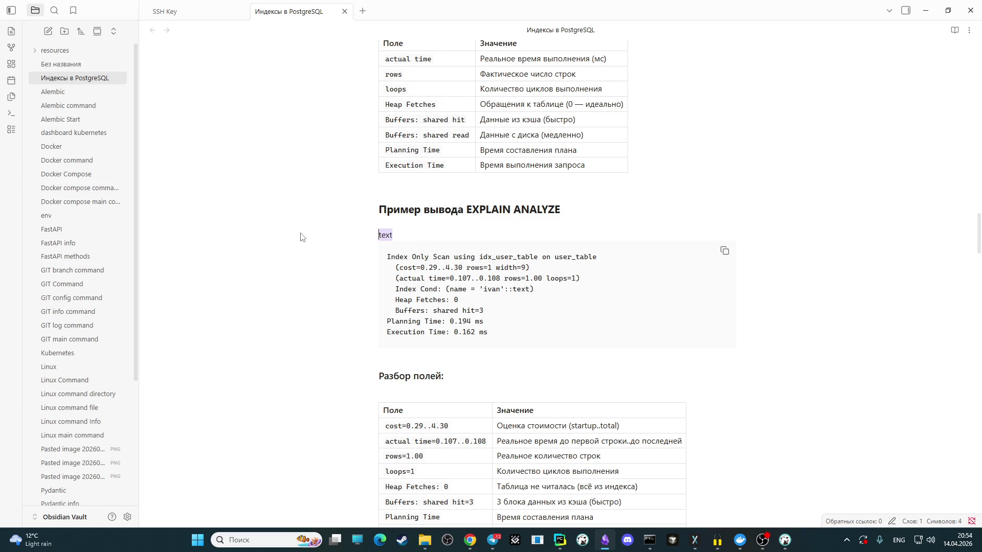
pyautogui.press('BackSpace')
pyautogui.press('Delete')
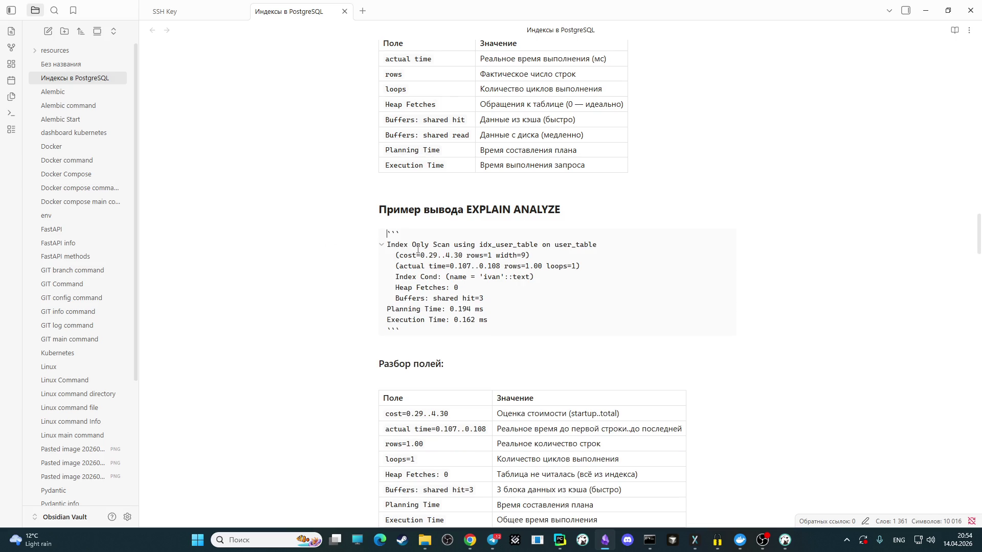
pyautogui.click(517, 350)
pyautogui.click(499, 347)
pyautogui.scroll(-2, 474, 307)
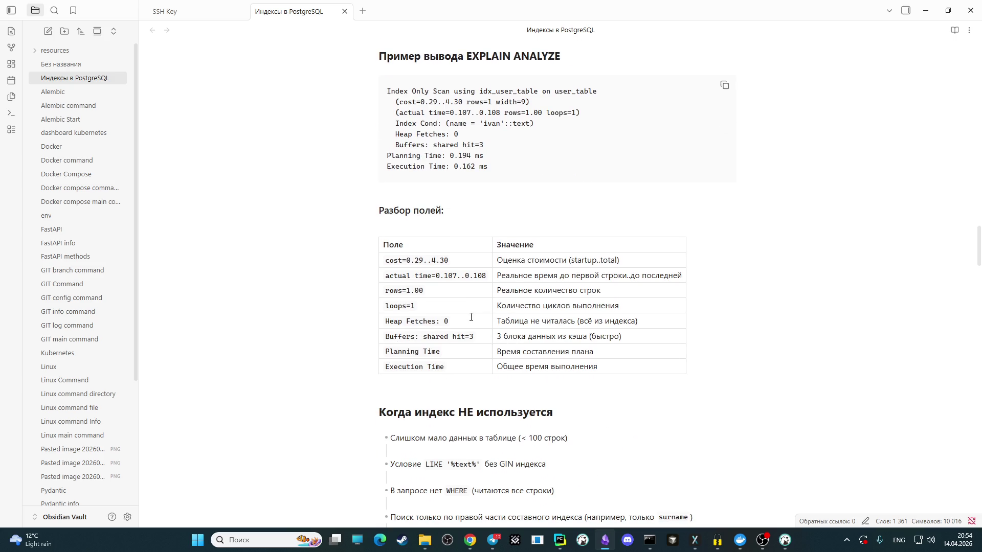
pyautogui.scroll(-2, 456, 331)
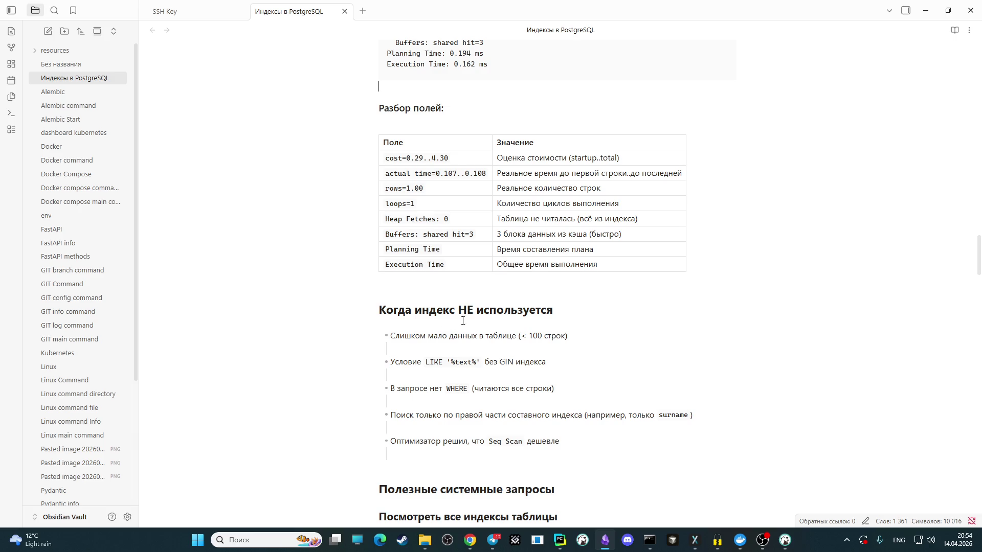
pyautogui.scroll(-1, 442, 337)
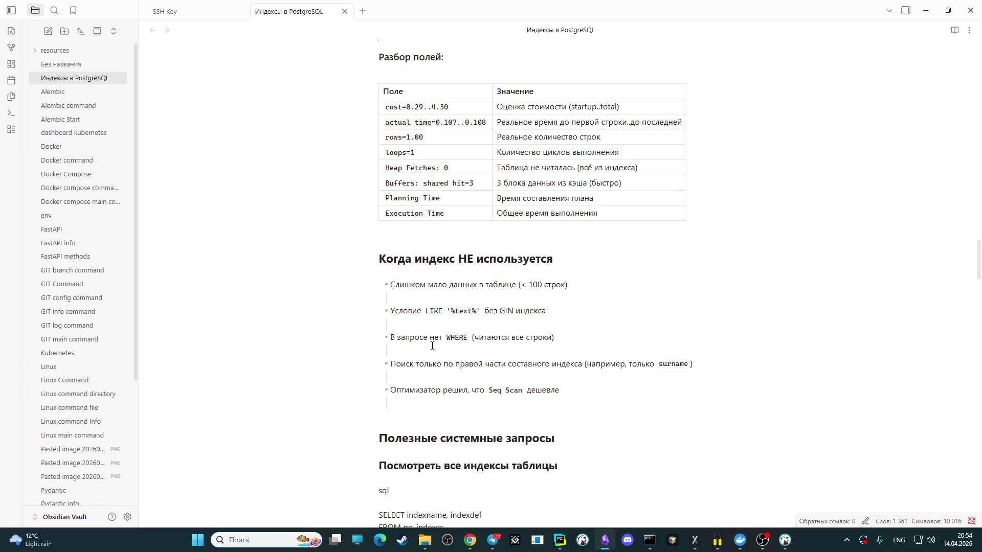
pyautogui.scroll(-2, 458, 351)
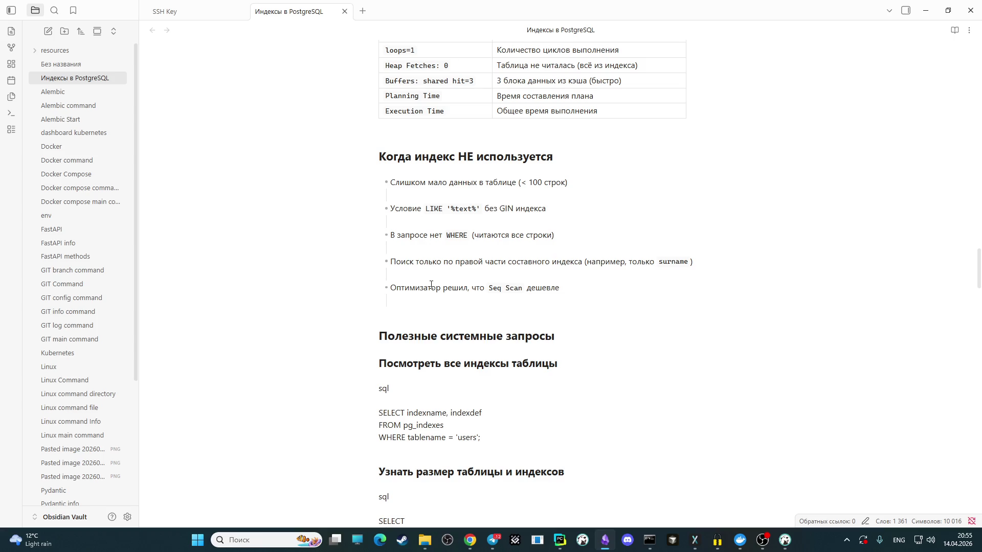
pyautogui.scroll(-2, 419, 317)
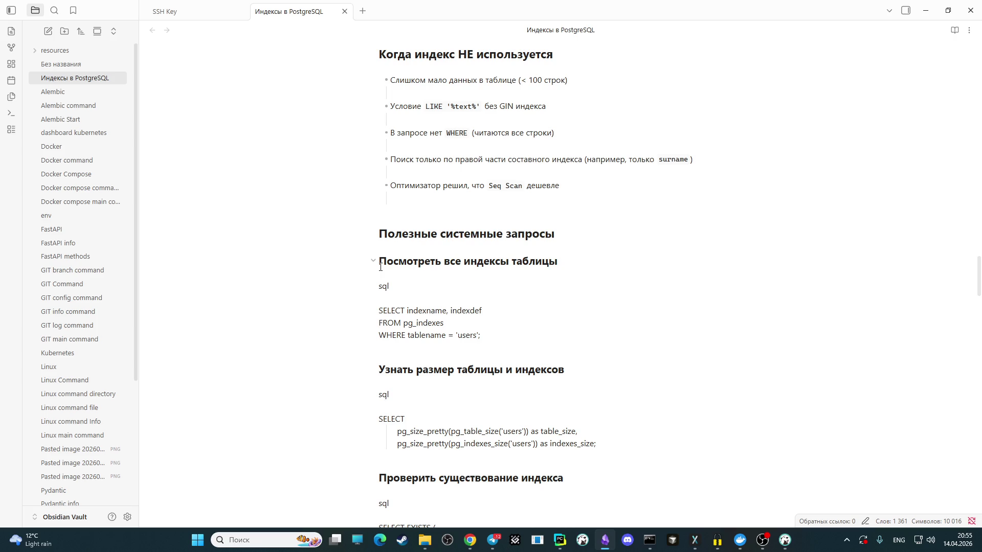
# Step: Delete the 'sql' label and fence the three-line pg_indexes query as a code block
pyautogui.click(389, 284)
pyautogui.press('BackSpace')
pyautogui.press('BackSpace')
pyautogui.press('BackSpace')
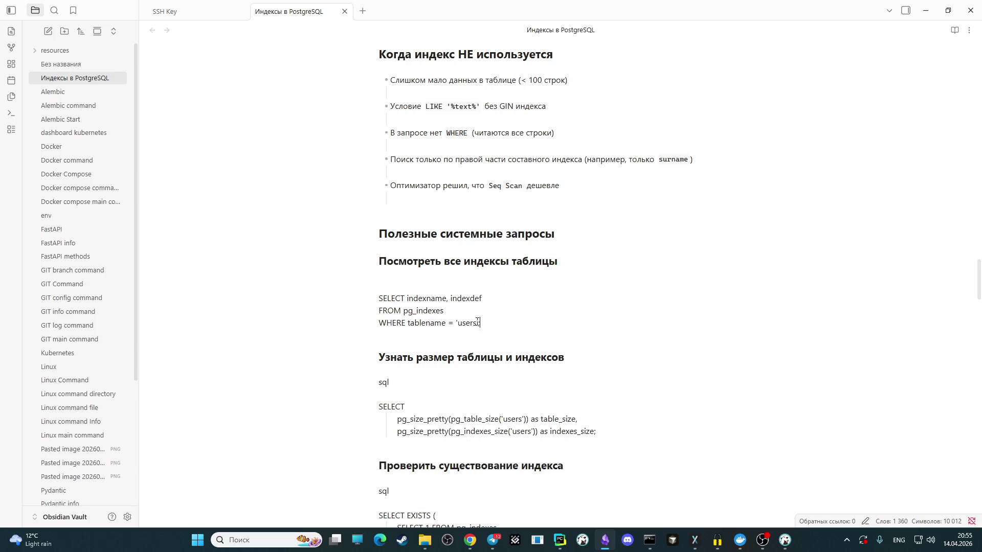
pyautogui.moveTo(482, 323); pyautogui.dragTo(379, 298)
pyautogui.write('```')
pyautogui.click(534, 331)
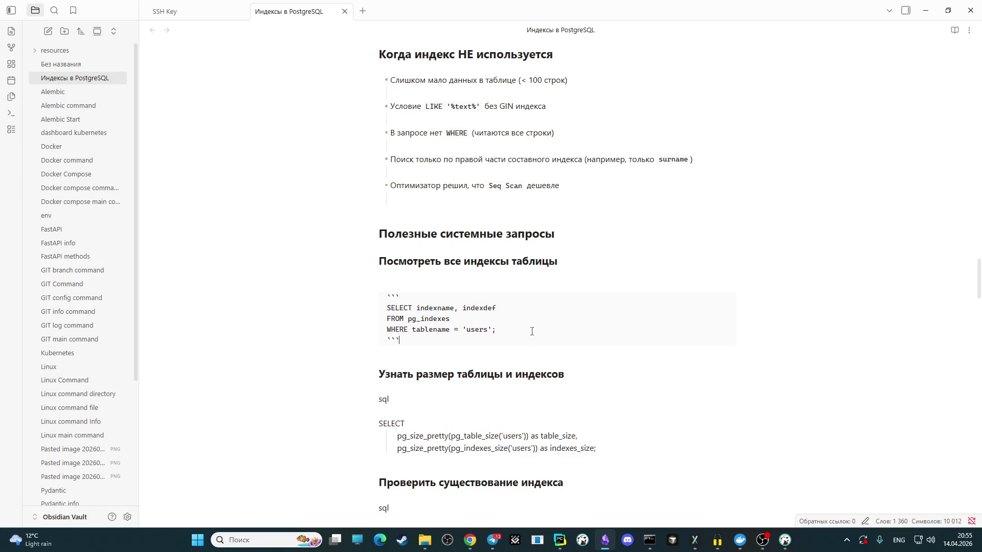
# Step: Fold and unfold the 'Полезные системные запросы' section to check it
pyautogui.click(373, 236)
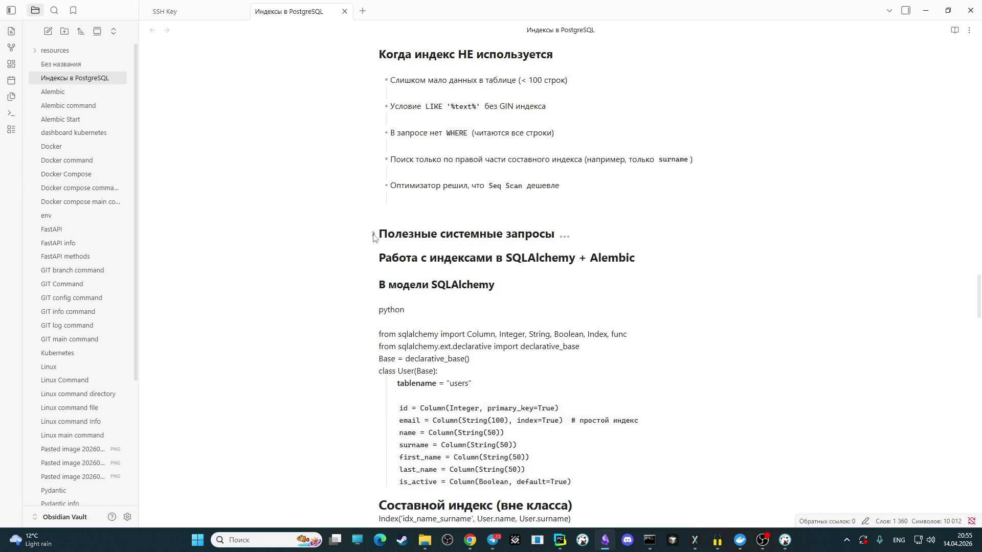
pyautogui.click(374, 235)
pyautogui.scroll(-2, 391, 242)
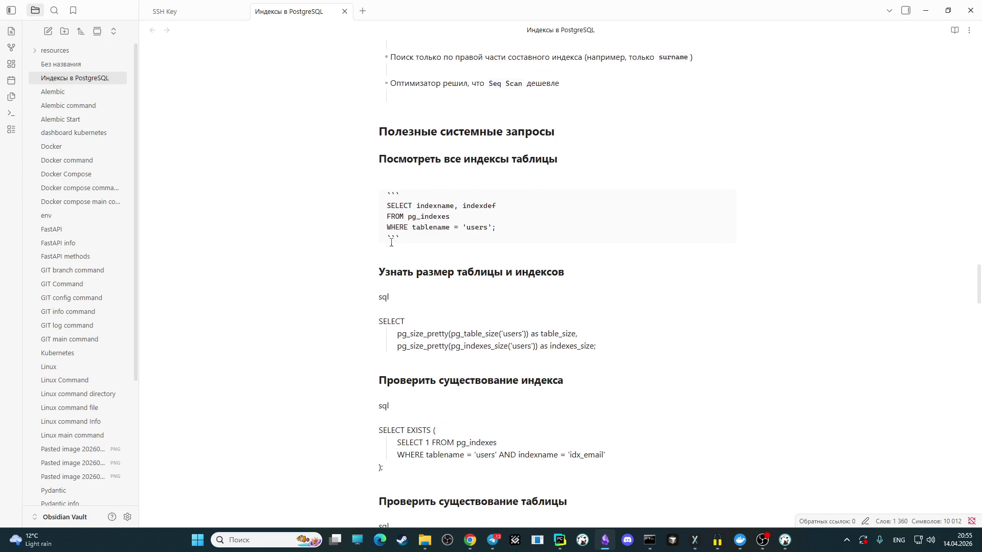
# Step: Delete the 'sql' label and fence the table-size SELECT query as a code block
pyautogui.click(396, 297)
pyautogui.press('BackSpace')
pyautogui.press('BackSpace')
pyautogui.press('BackSpace')
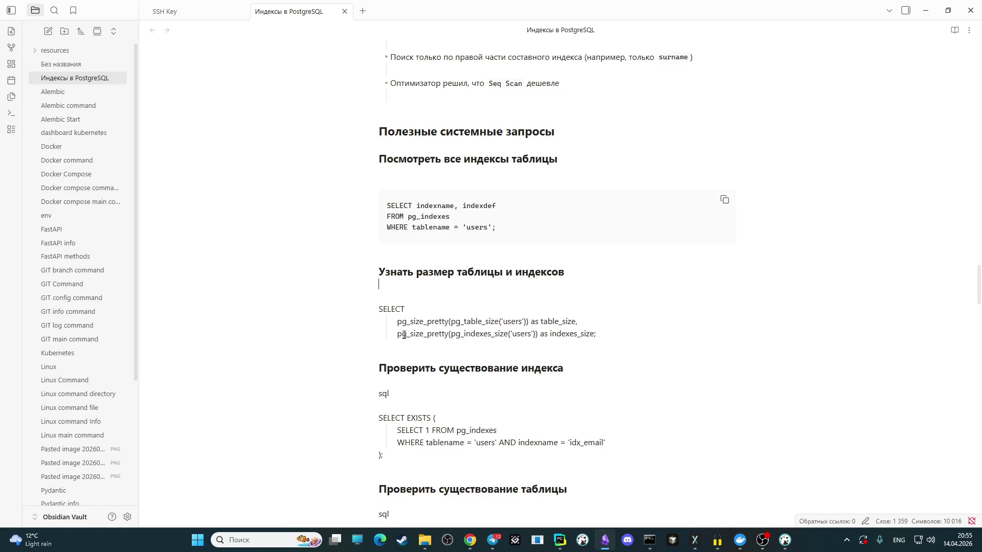
pyautogui.moveTo(609, 335); pyautogui.dragTo(380, 308)
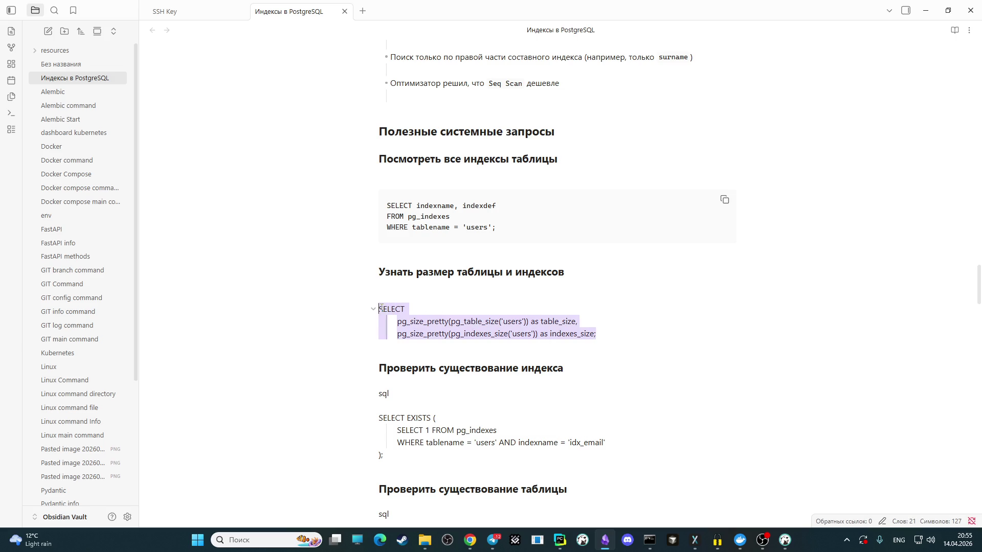
pyautogui.write('```')
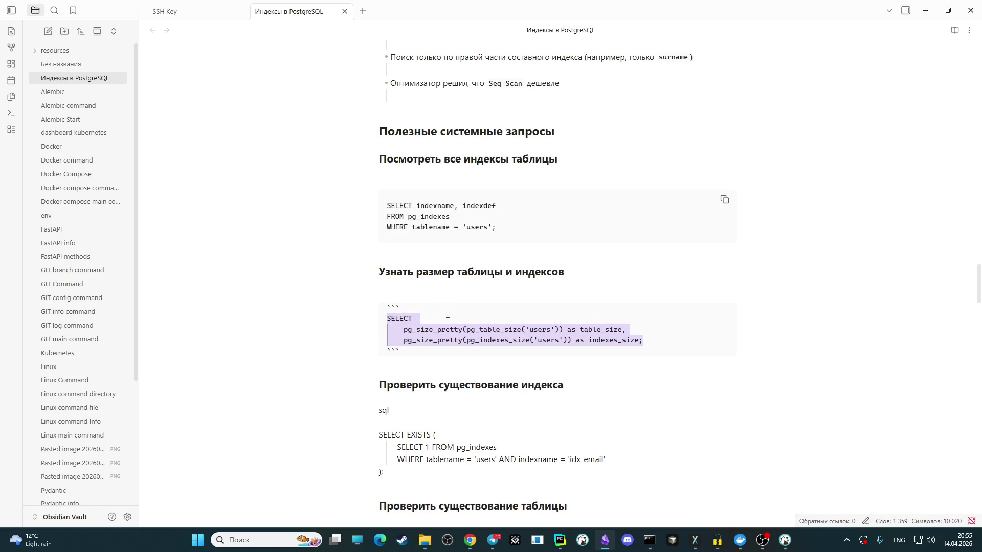
pyautogui.click(532, 379)
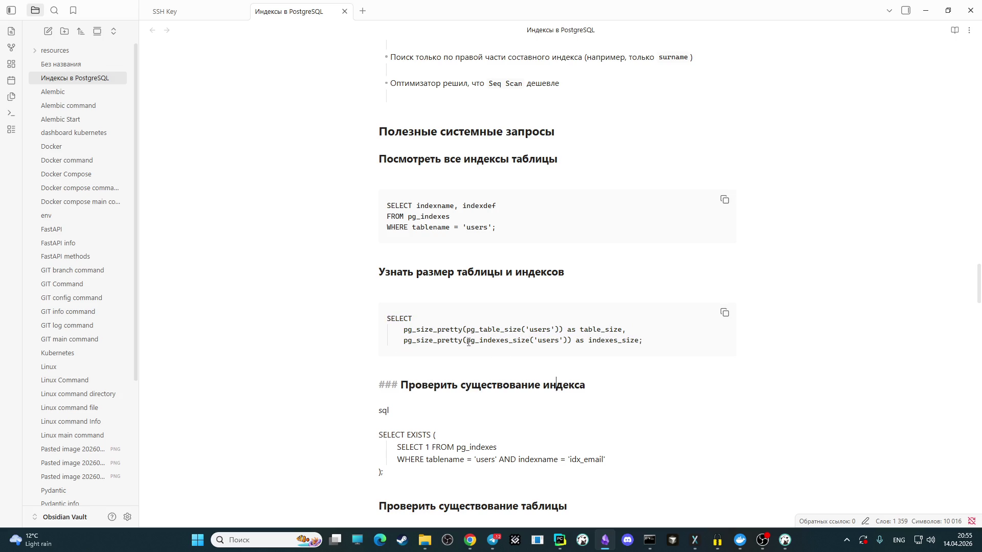
pyautogui.scroll(-1, 468, 342)
pyautogui.scroll(-1, 454, 338)
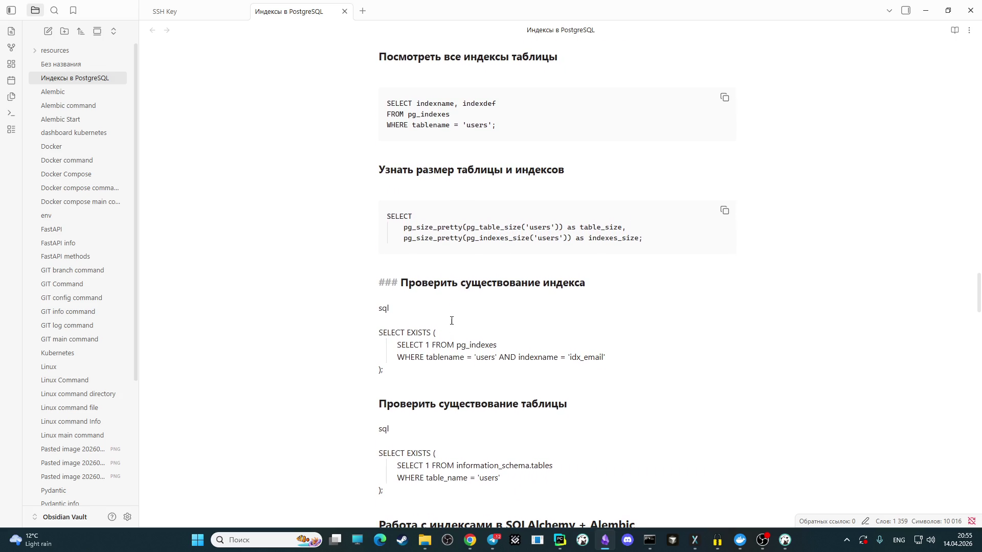
# Step: Delete the 'sql' label and fence the index-existence SELECT EXISTS query as a code block
pyautogui.click(395, 307)
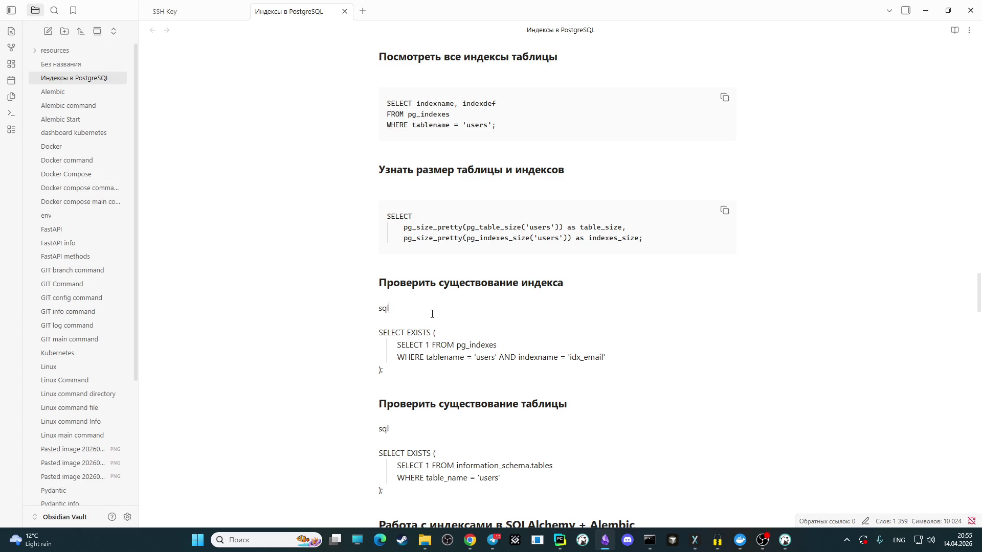
pyautogui.press('BackSpace')
pyautogui.press('BackSpace')
pyautogui.press('BackSpace')
pyautogui.press('BackSpace')
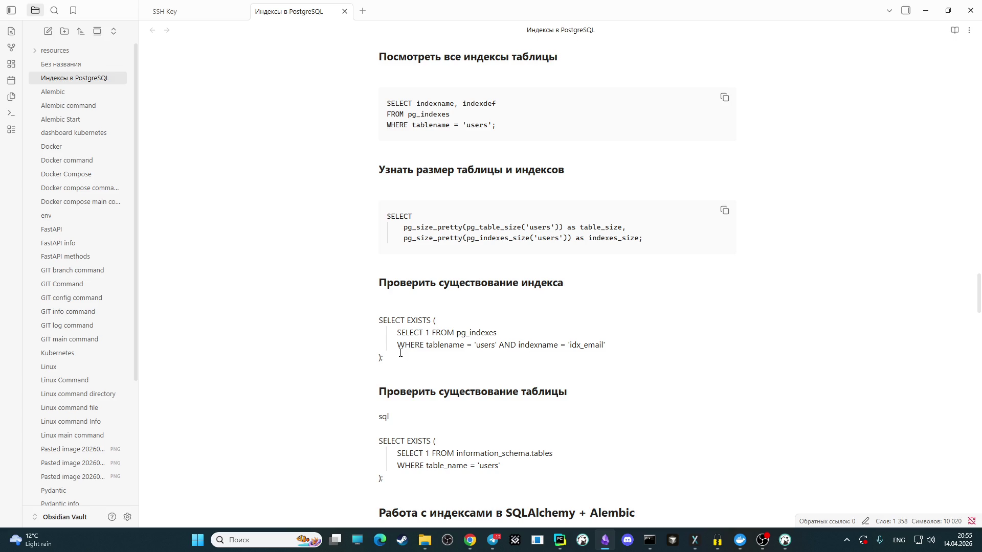
pyautogui.moveTo(387, 356); pyautogui.dragTo(378, 327)
pyautogui.write('```')
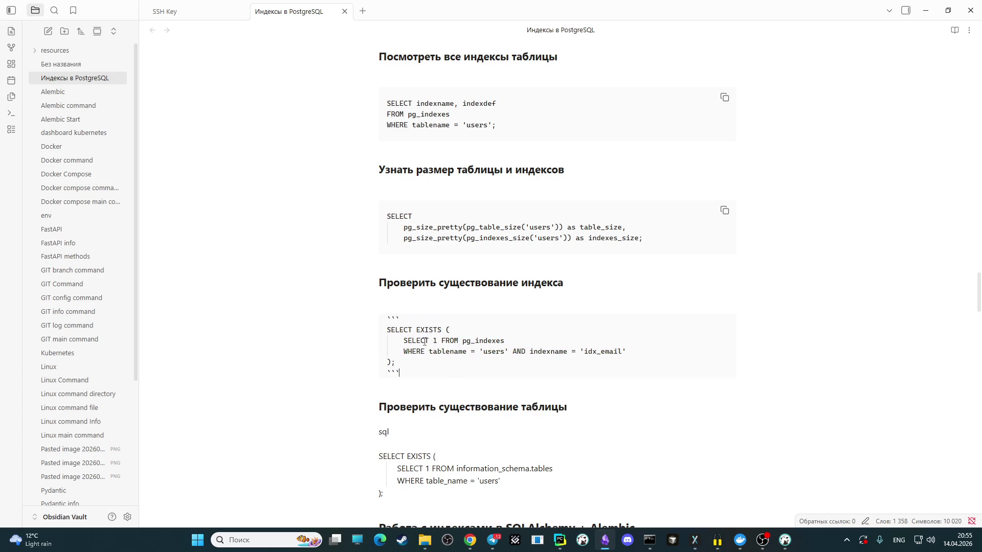
pyautogui.scroll(-2, 414, 326)
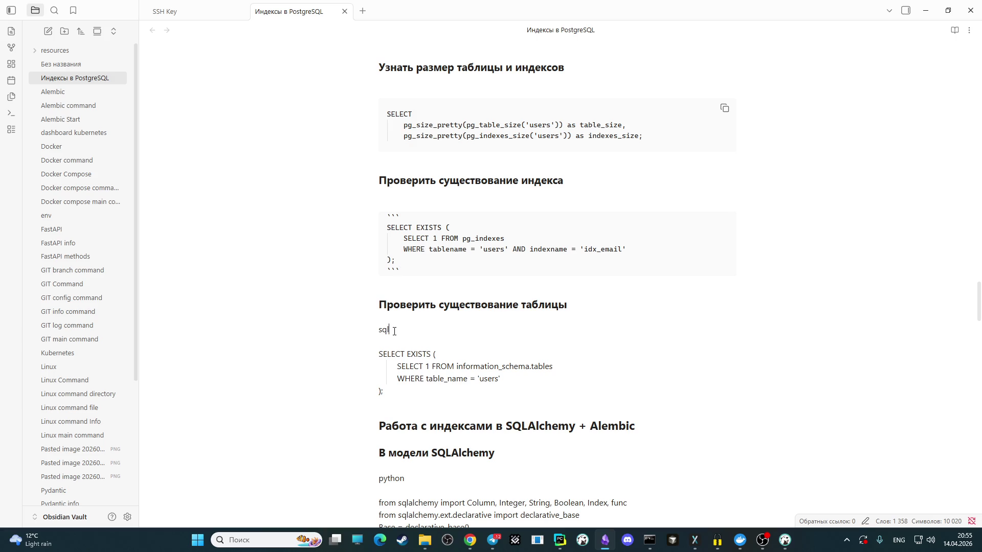
# Step: Delete the 'sql' label above the table-existence query and select that query
pyautogui.press('BackSpace')
pyautogui.press('BackSpace')
pyautogui.press('BackSpace')
pyautogui.press('BackSpace')
pyautogui.moveTo(383, 380); pyautogui.dragTo(374, 349)
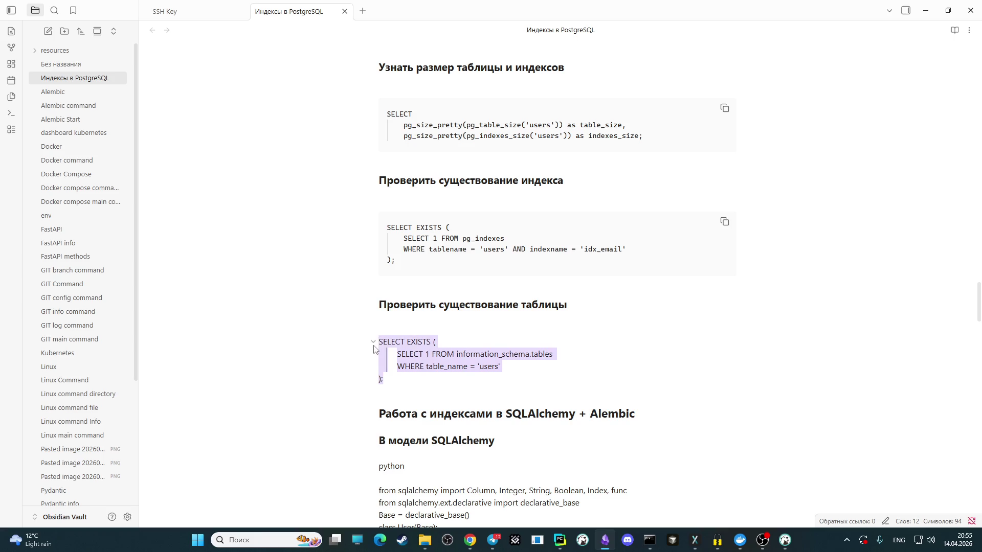